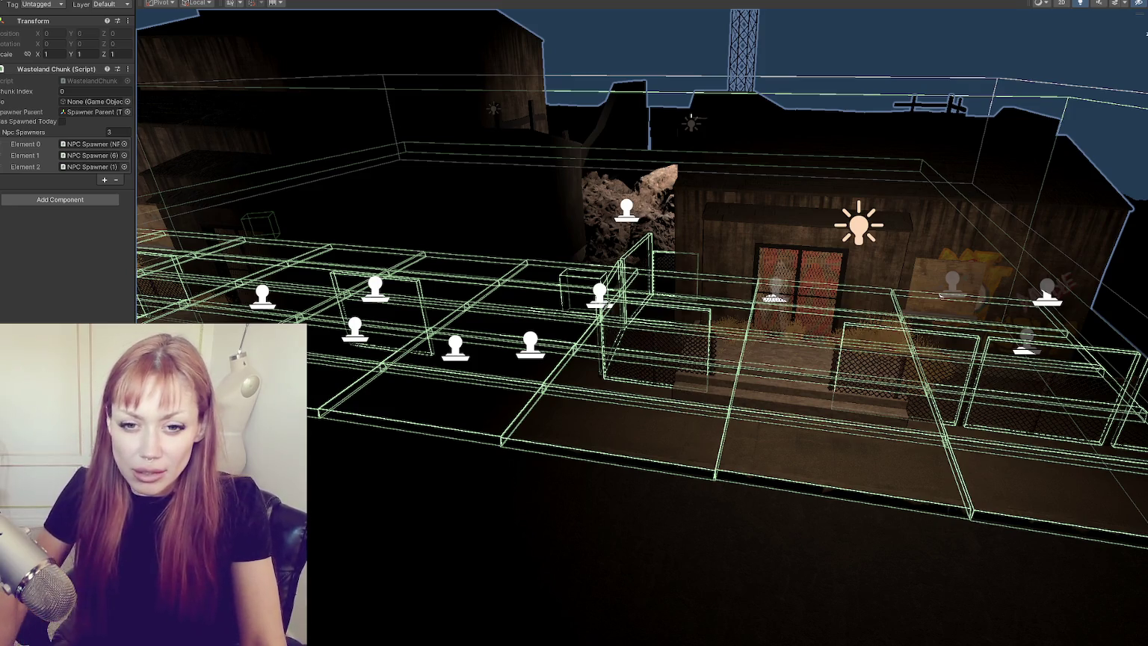
Fly the Scene camera down the wasteland street and hide the gizmo wireframes and icons.
scroll(448, 291, "up", 5)
mouse_move(448, 292)
left_mouse_down()
mouse_move(415, 359)
mouse_move(461, 321)
mouse_move(392, 312)
mouse_move(577, 300)
mouse_move(513, 282)
mouse_move(568, 246)
mouse_move(629, 149)
mouse_move(848, 113)
left_mouse_up()
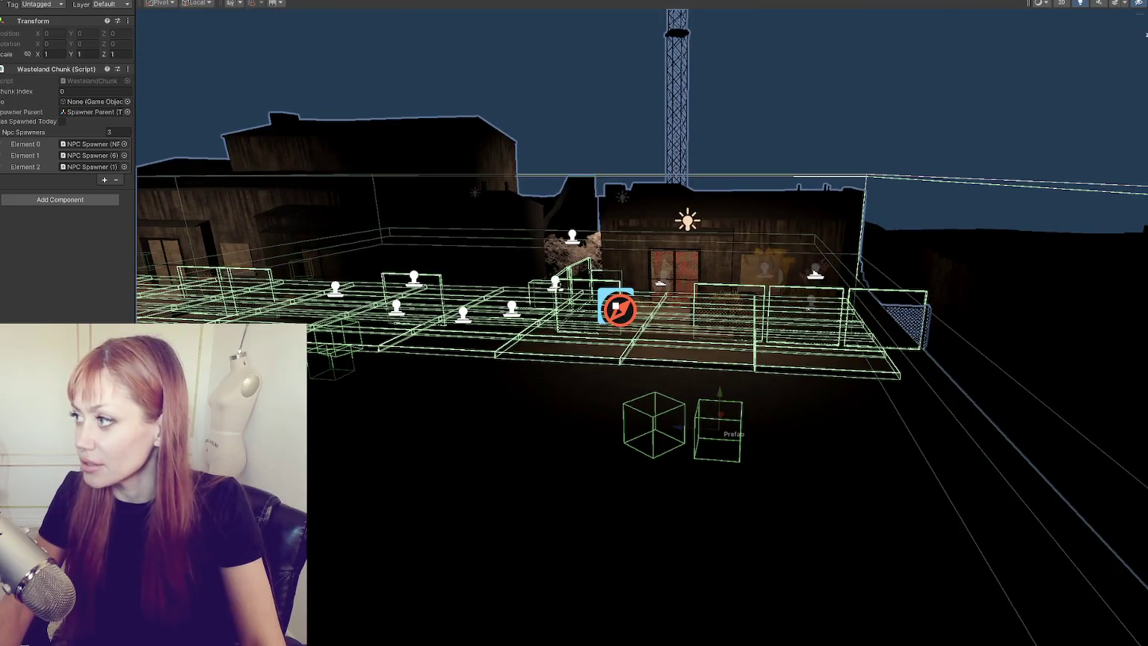
key("ctrl+shift+g")
scroll(788, 259, "up", 5)
mouse_move(759, 264)
left_mouse_down()
mouse_move(687, 271)
mouse_move(820, 274)
mouse_move(600, 289)
mouse_move(529, 307)
left_mouse_up()
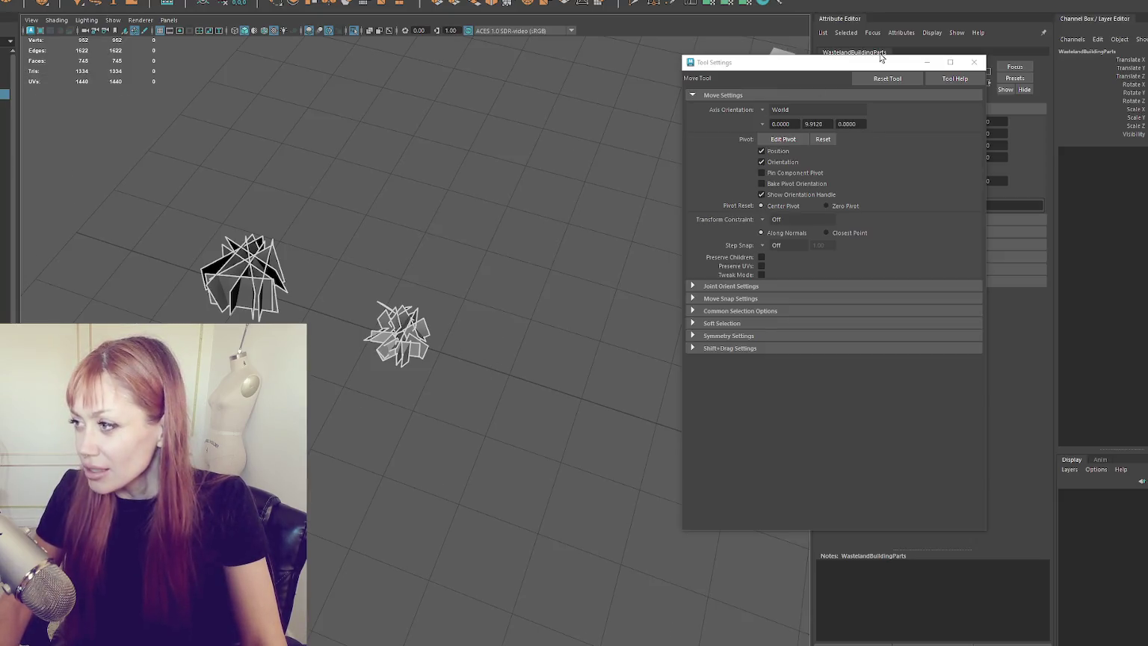
Close Tool Settings and the side panels, then frame an angled close view of the wall window panel.
left_click(974, 62)
key("ctrl+a")
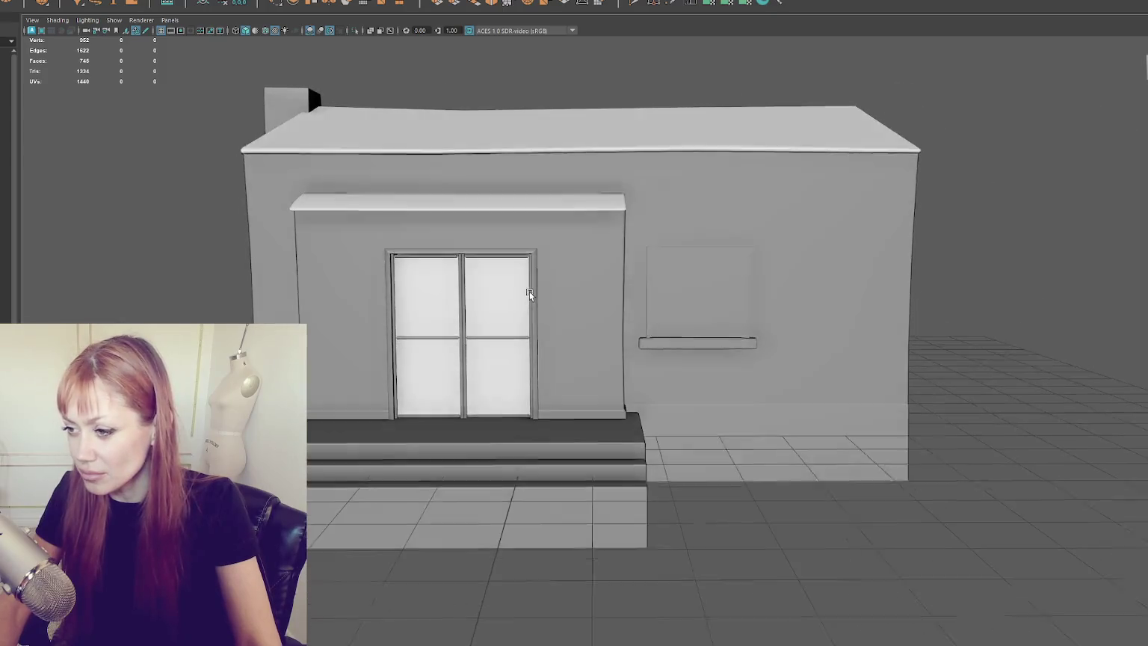
left_click_drag(530, 292, 452, 279)
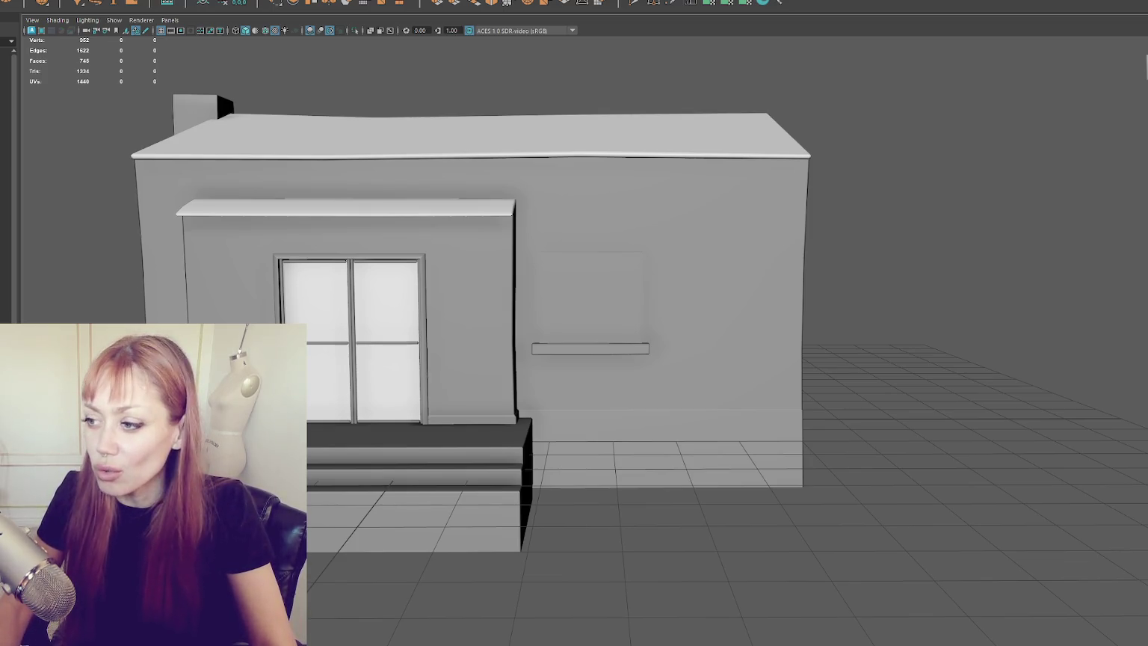
left_click(598, 326)
key("f")
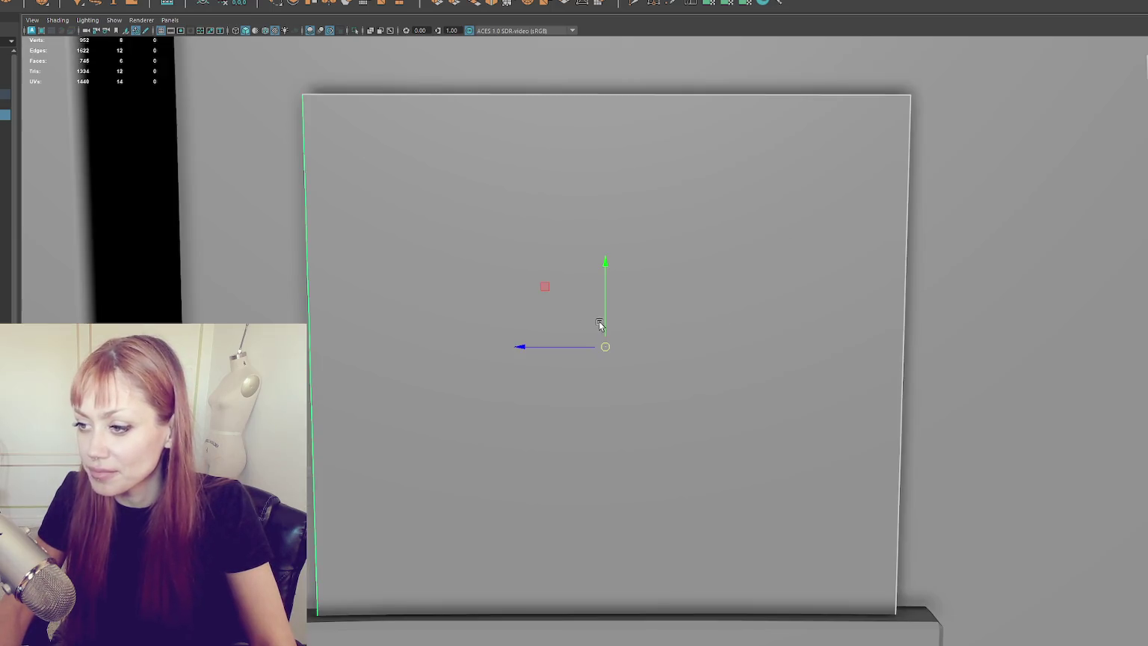
scroll(598, 320, "down", 3)
left_click_drag(598, 320, 524, 280)
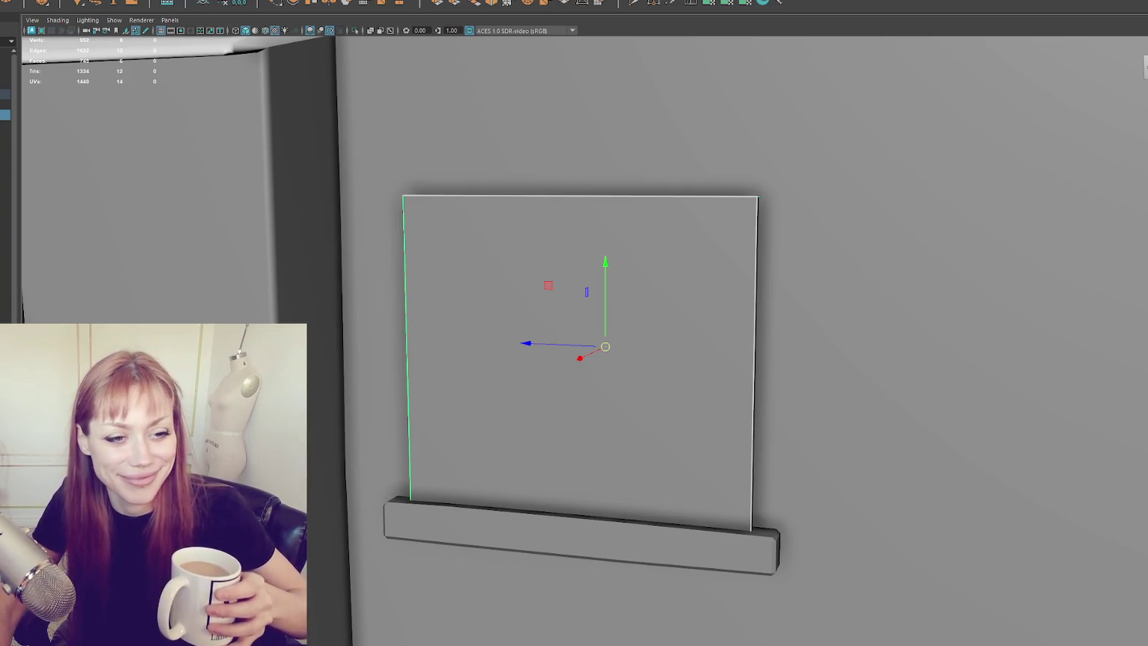
Bring up the Chrome Google Images reference results and maximize the browser.
key("alt+Tab")
left_click_drag(469, 70, 518, 73)
left_click(693, 71)
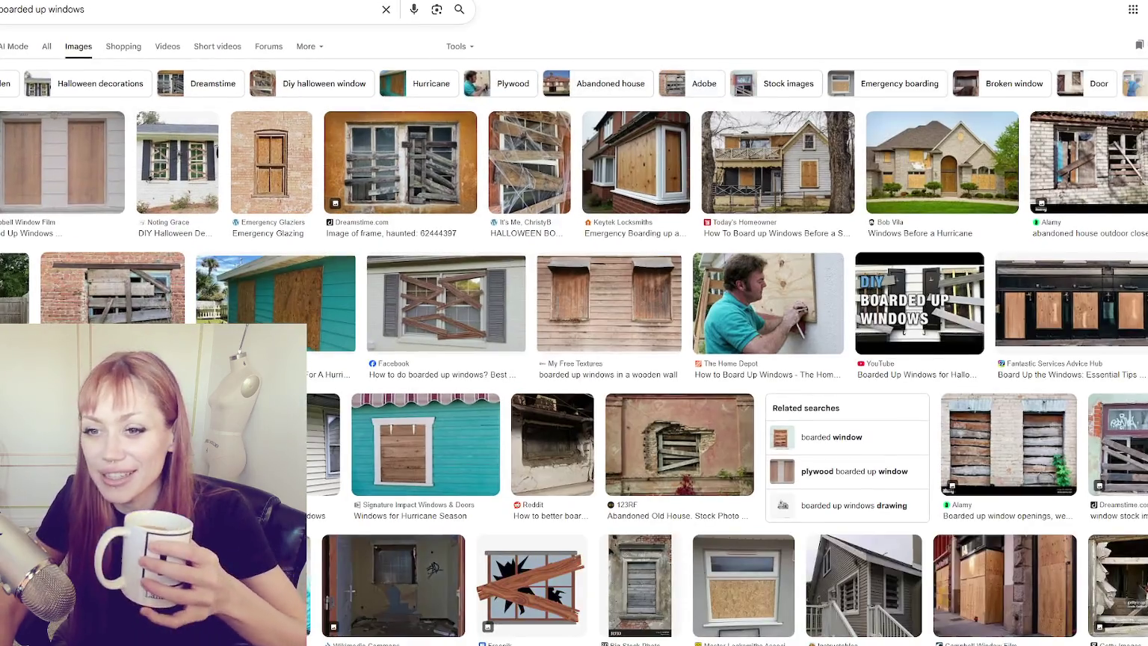
Preview the Alamy, Dreamstime, Halloween and Keytek boarded-window reference images.
left_click(1089, 162)
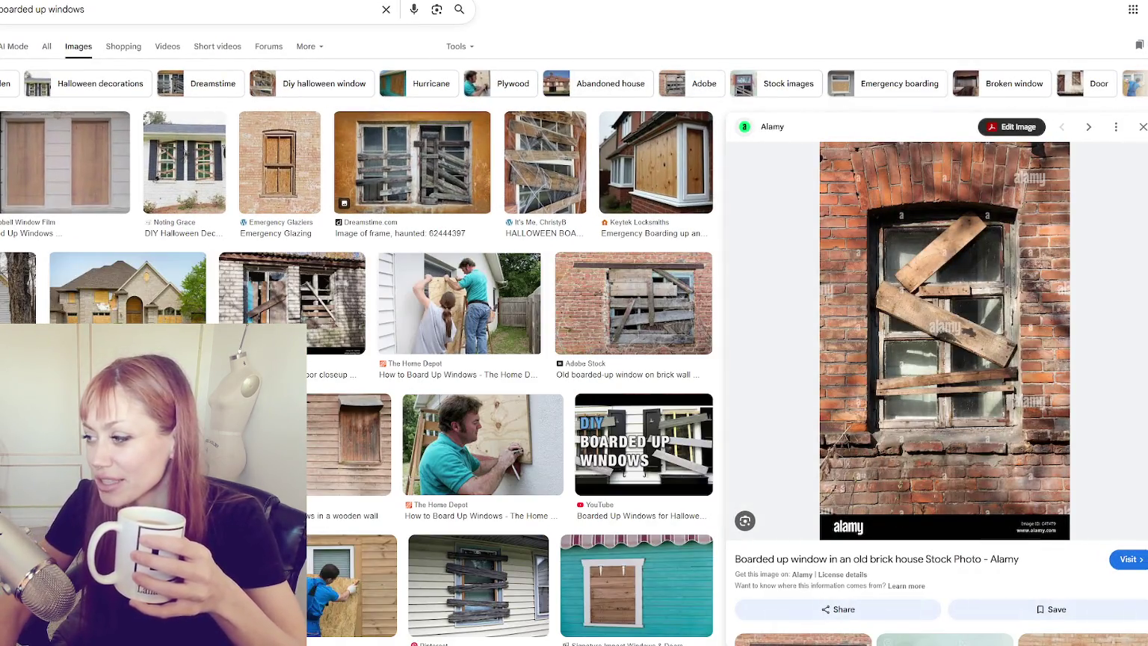
left_click(440, 153)
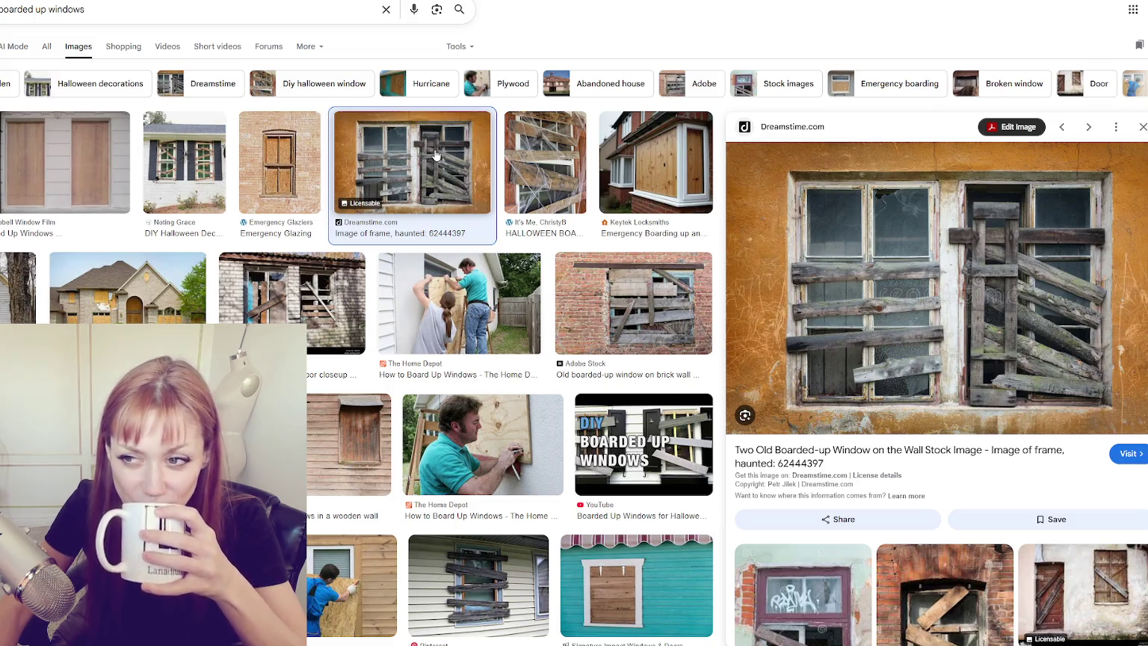
left_click(197, 166)
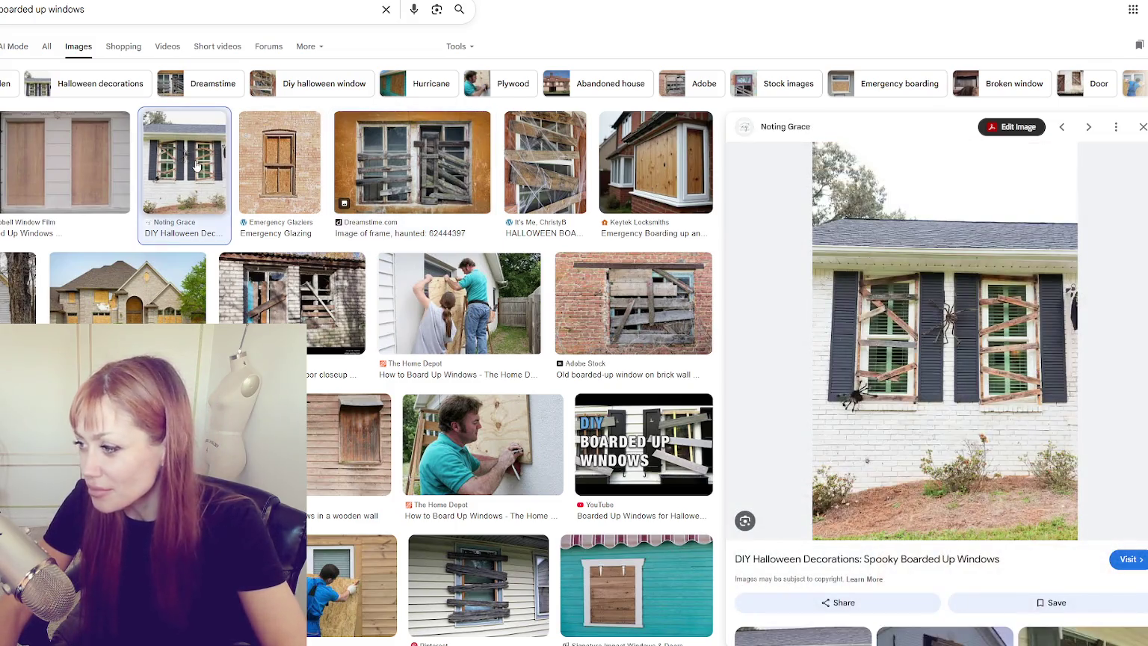
left_click(543, 183)
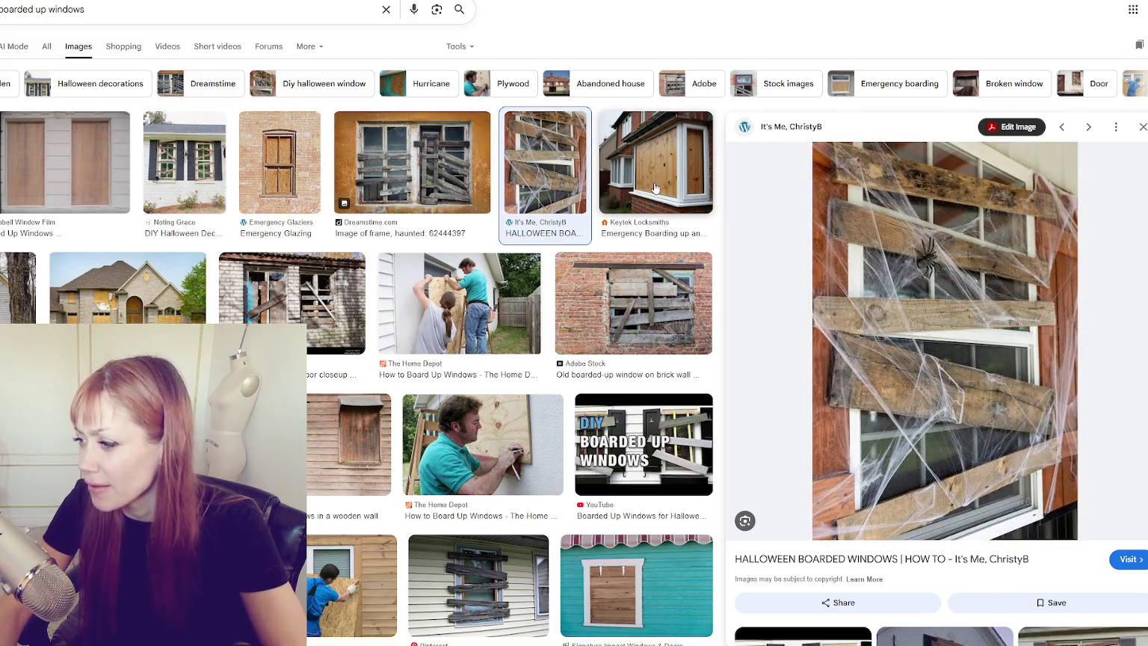
left_click(655, 189)
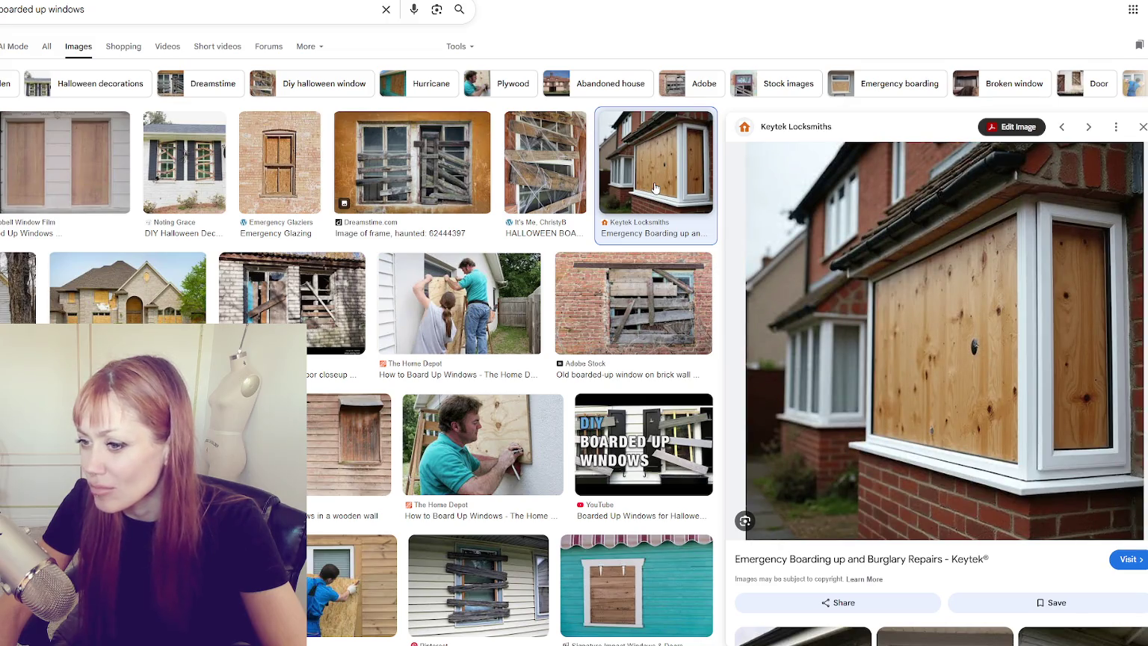
left_click(336, 302)
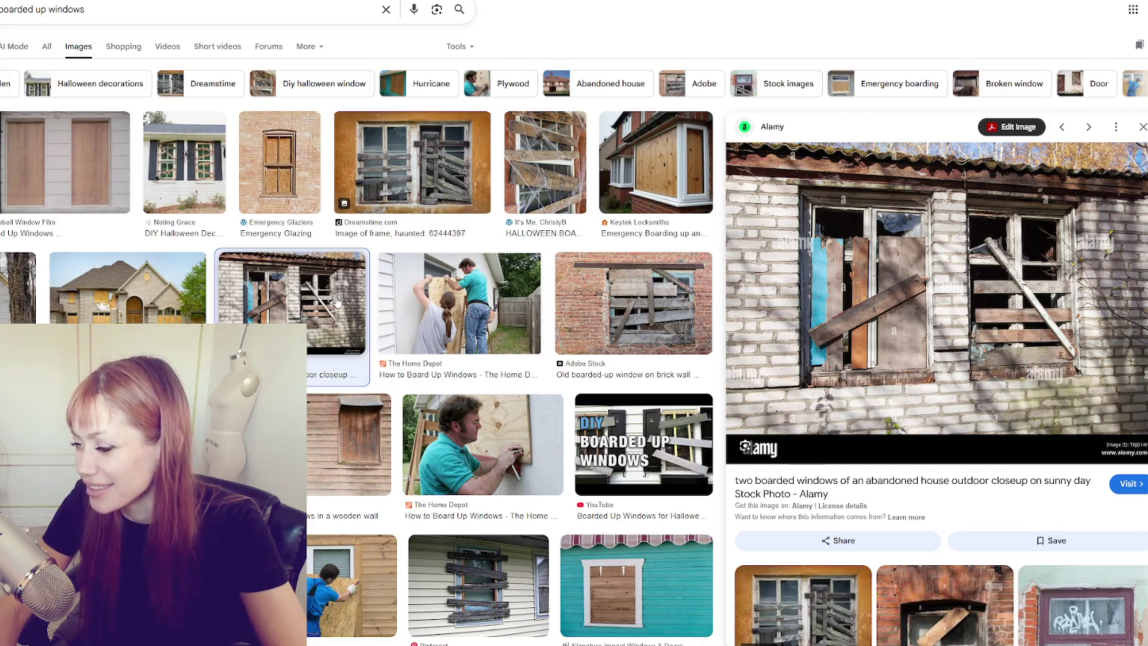
left_click(624, 288)
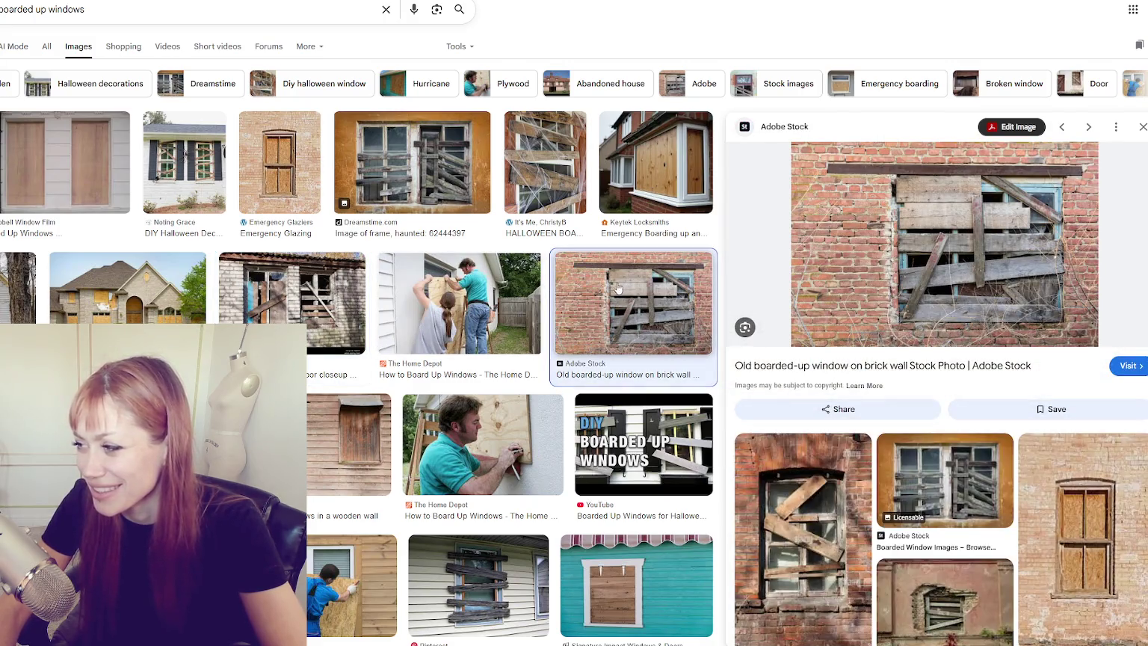
left_click(294, 302)
Compare the boarded brick house and abandoned house closeups, ending on the wooden wall photo.
left_click(101, 302)
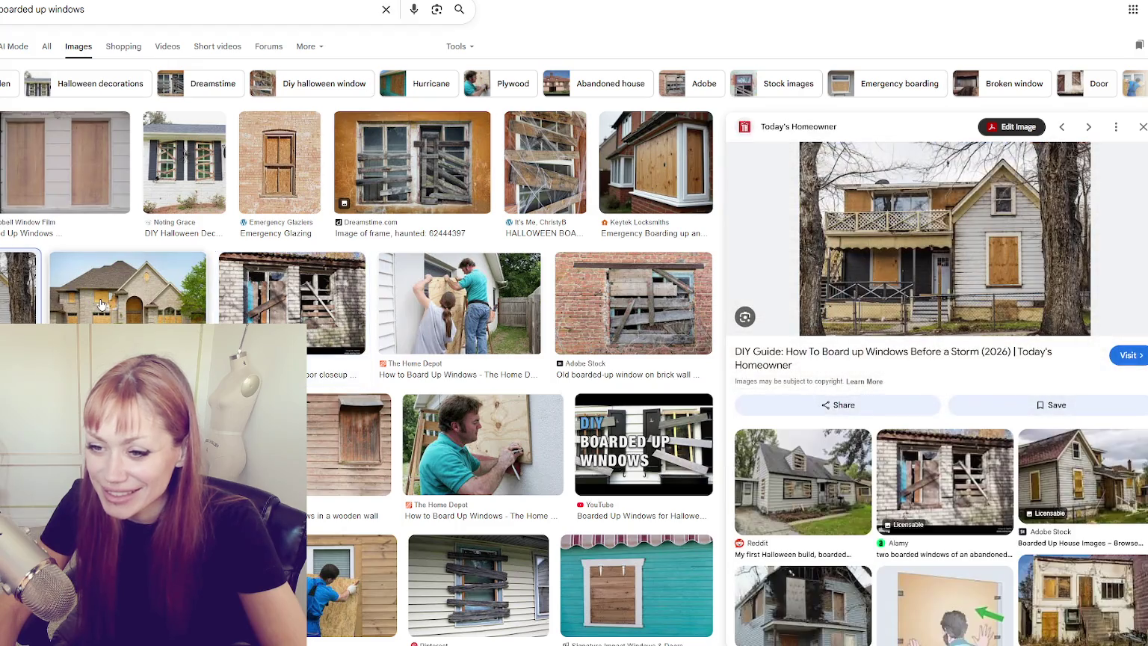
left_click(101, 302)
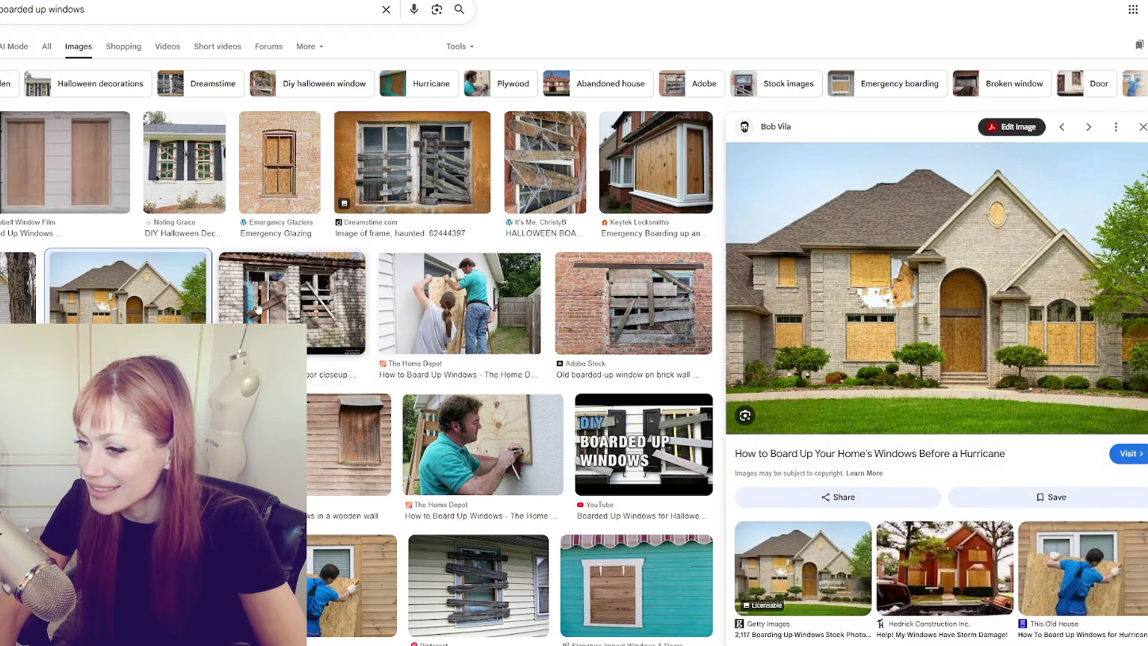
left_click(257, 308)
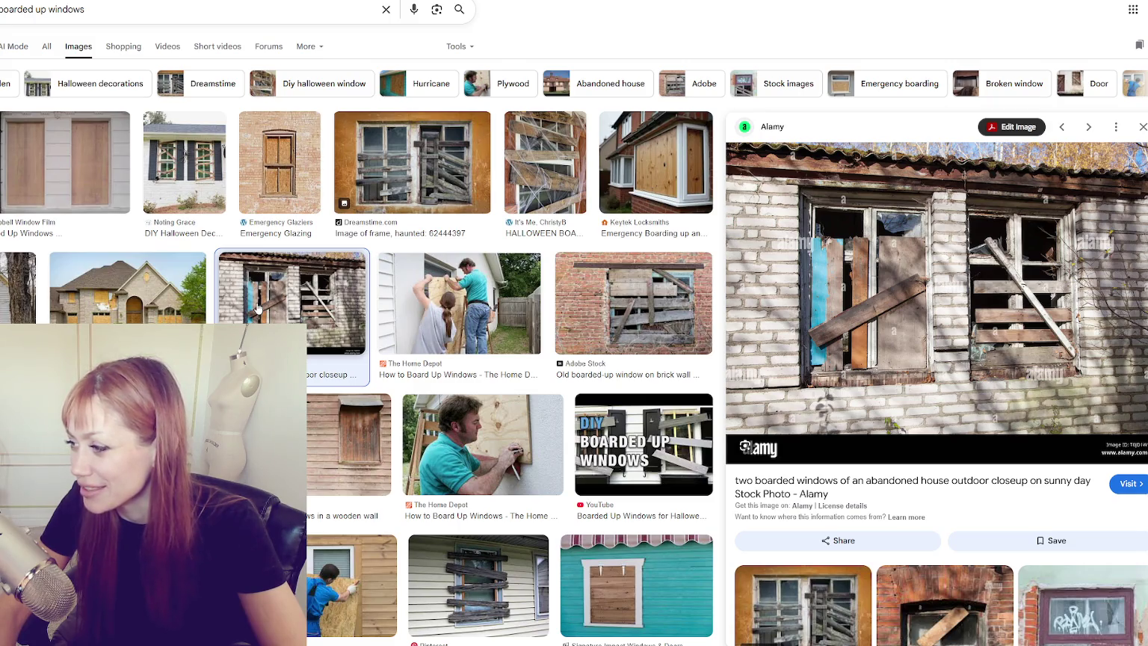
key("Left")
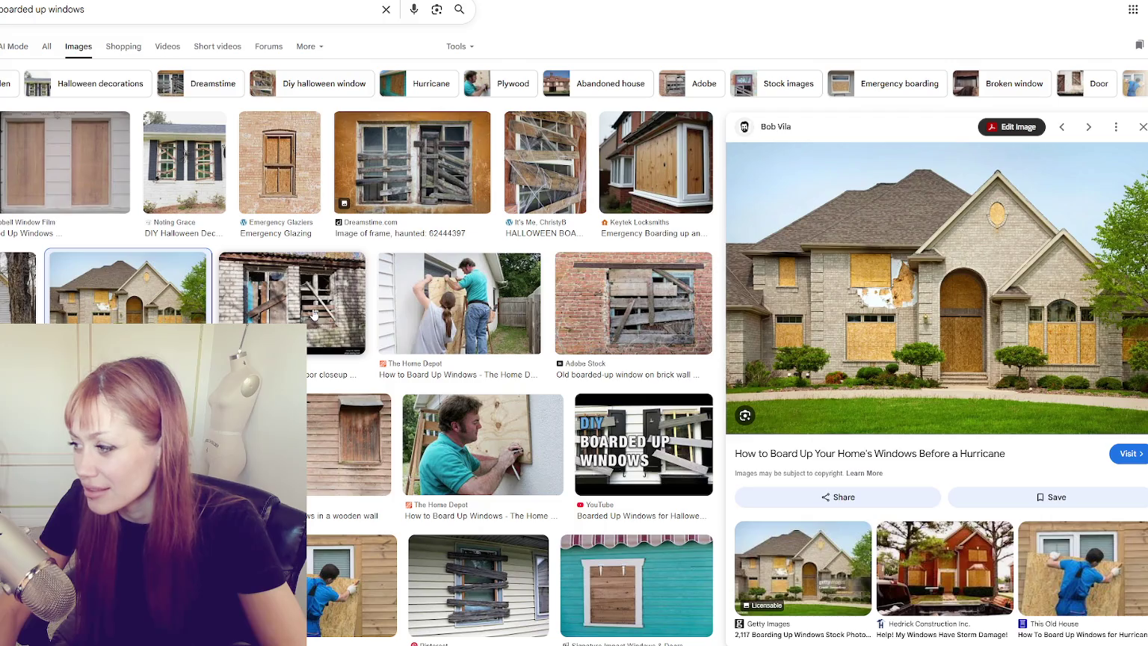
left_click(313, 313)
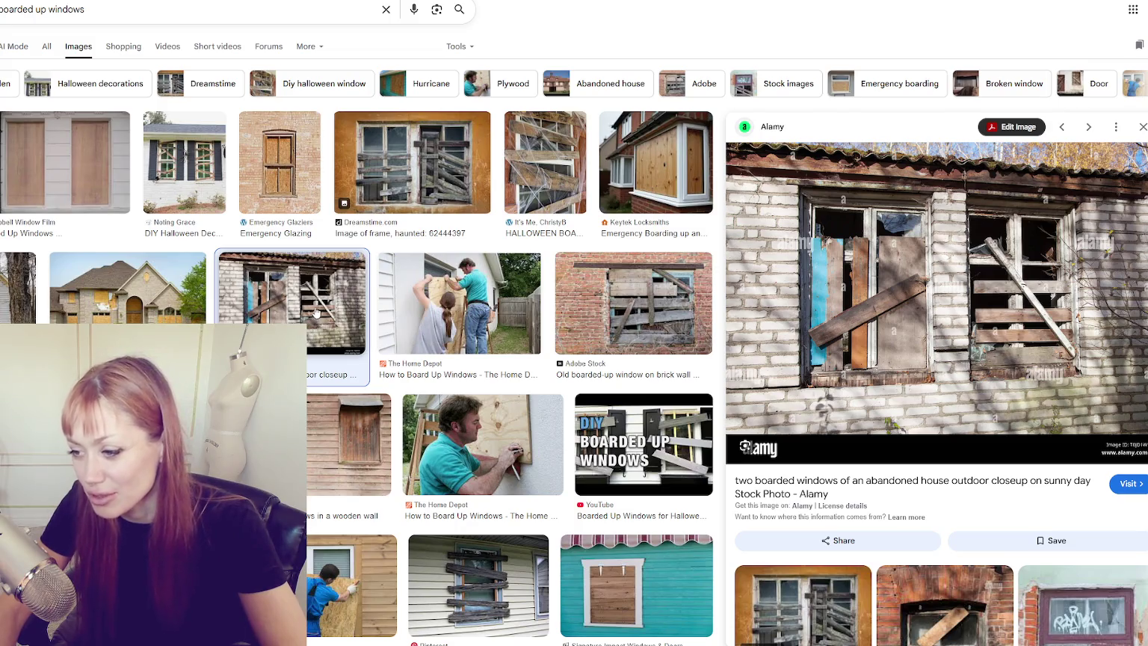
left_click(309, 433)
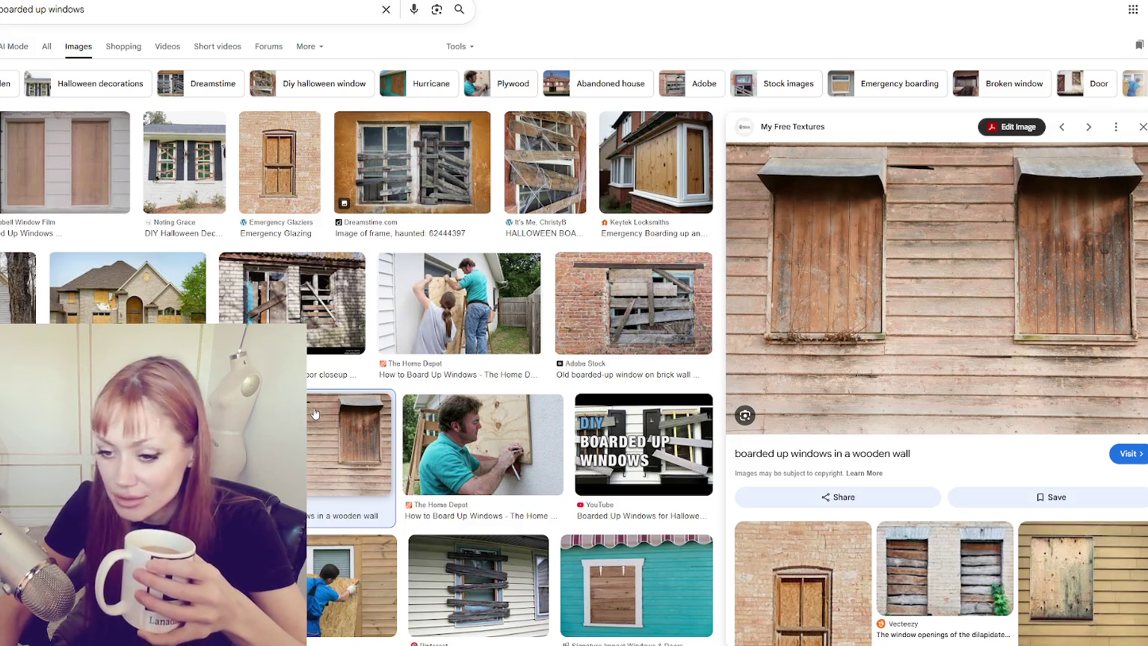
scroll(329, 408, "down", 1)
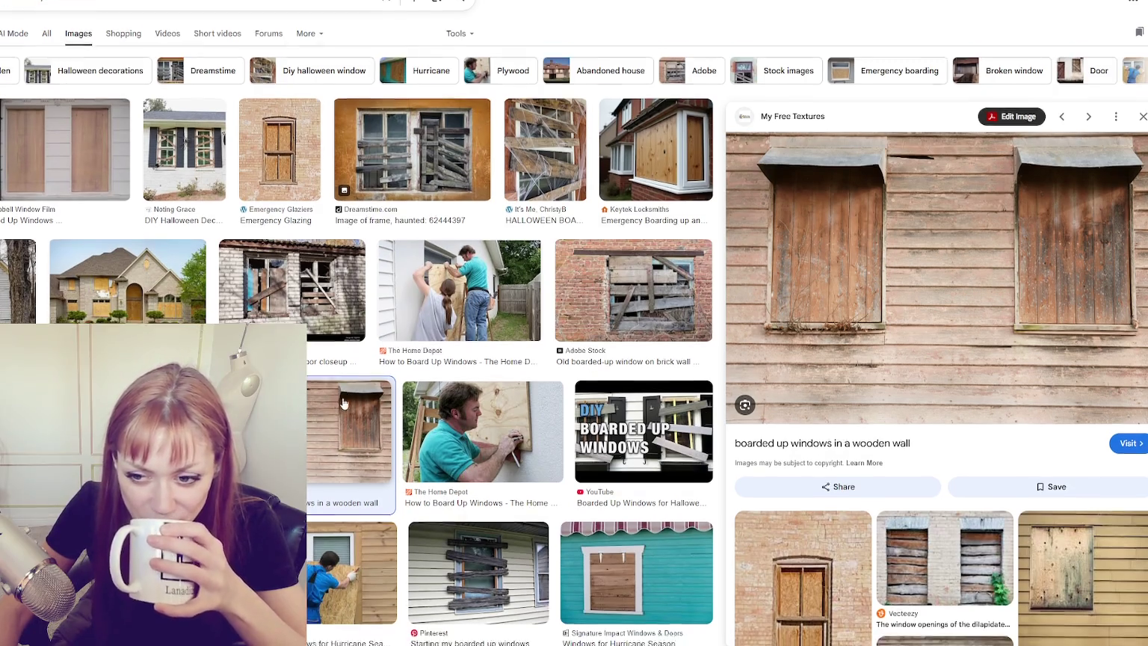
Scroll the results and preview the boarded-up shopfront and weathered plank window photos.
scroll(344, 403, "down", 2)
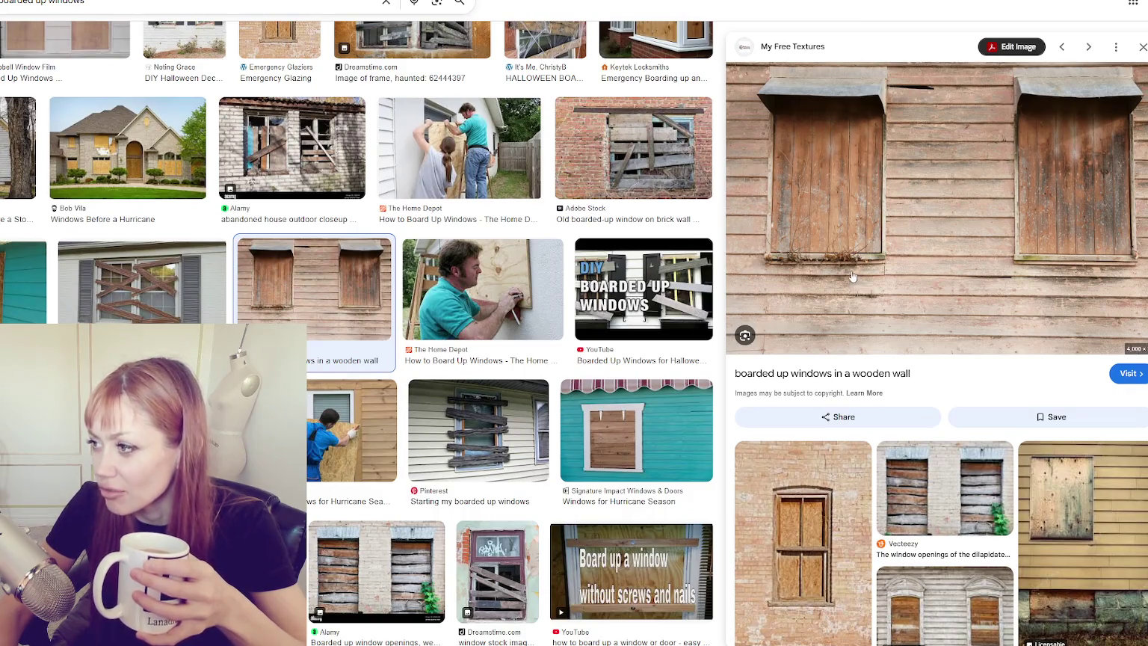
scroll(401, 390, "down", 1)
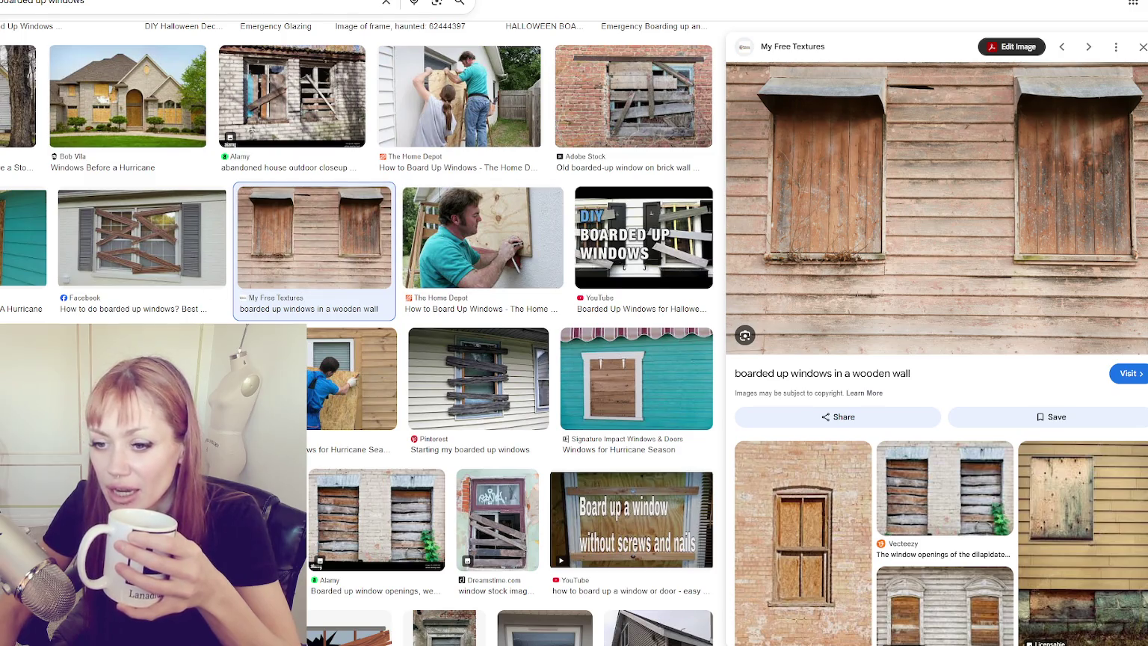
scroll(84, 279, "down", 1)
left_click(45, 273)
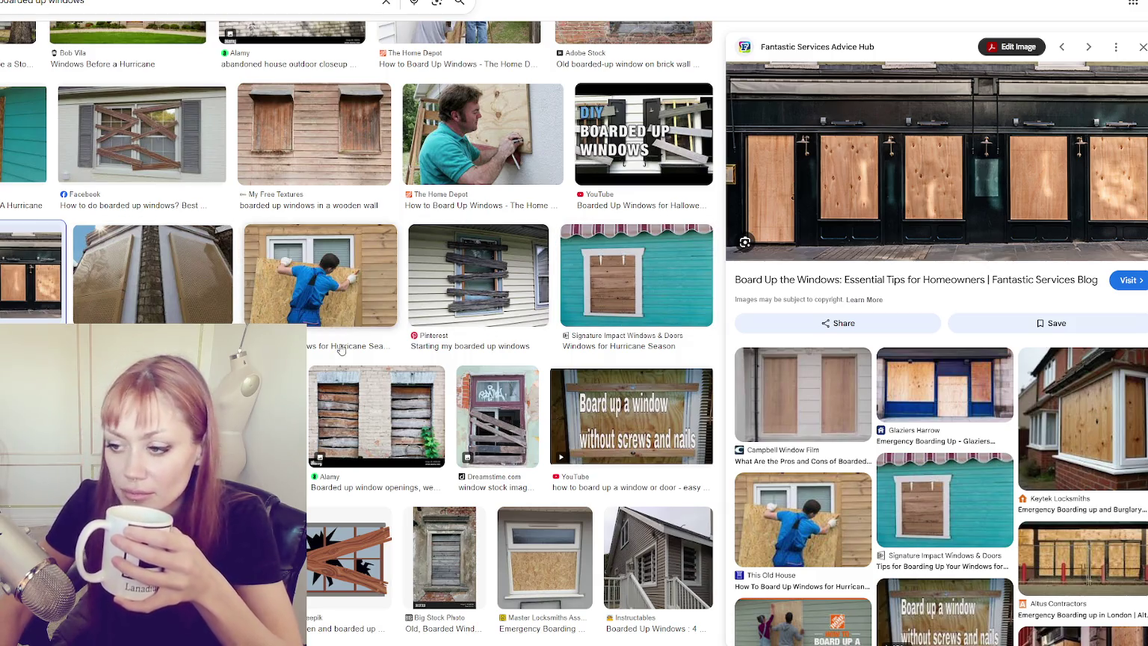
left_click(356, 420)
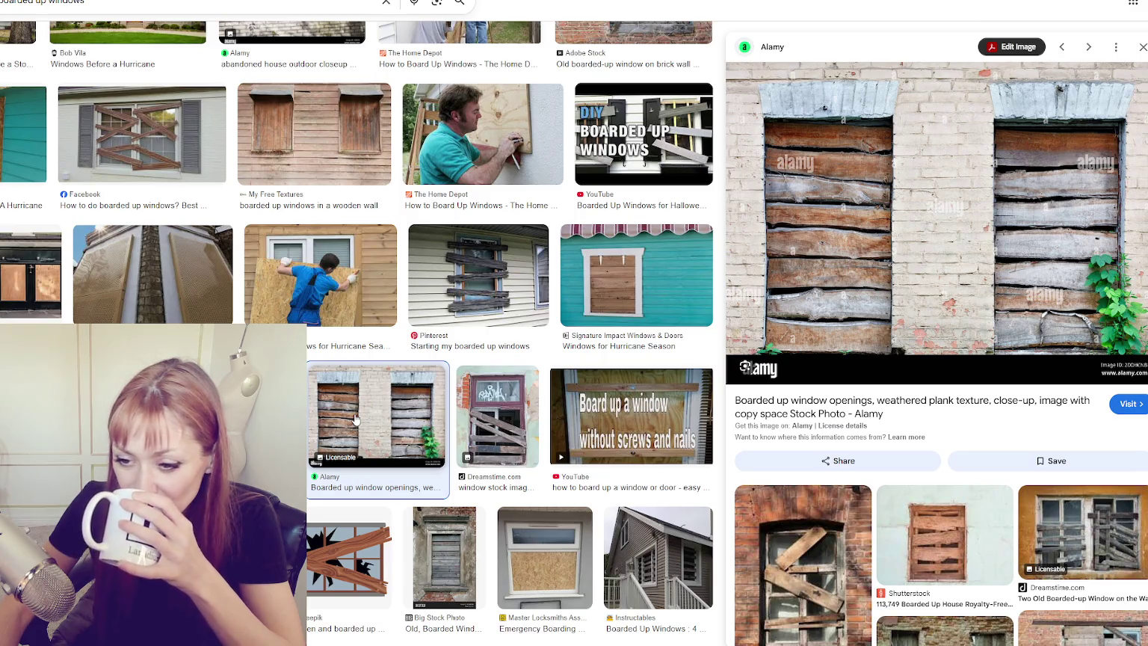
key("Right")
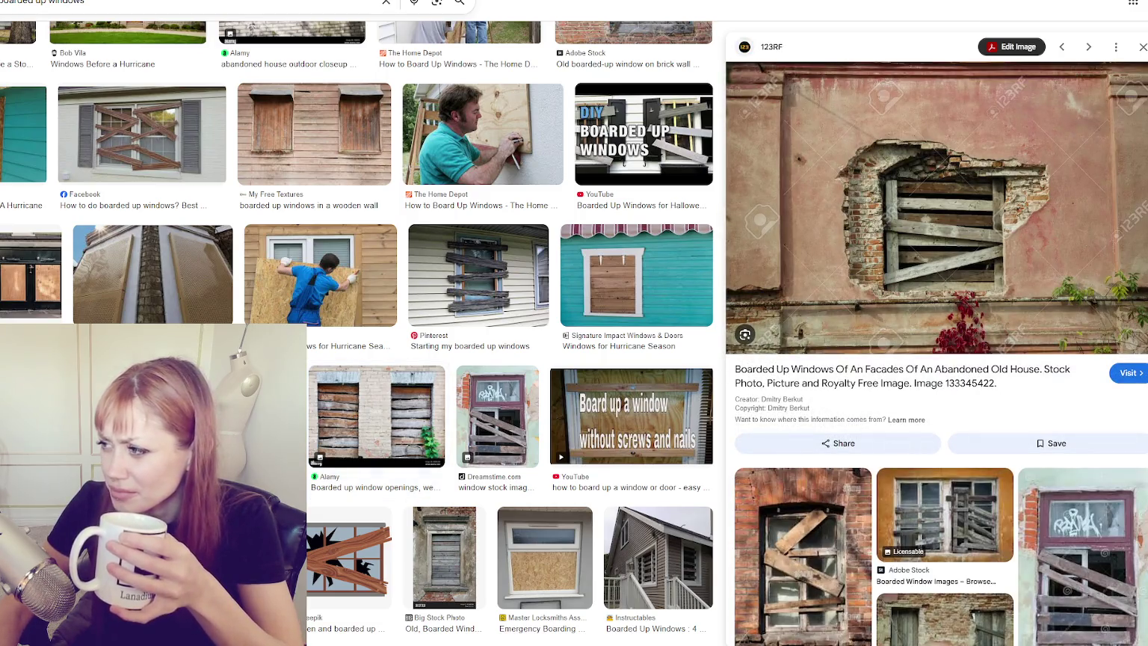
Preview the WSJ boarded-up houses photo and the Dreamstime boarded-up window image.
scroll(356, 333, "down", 2)
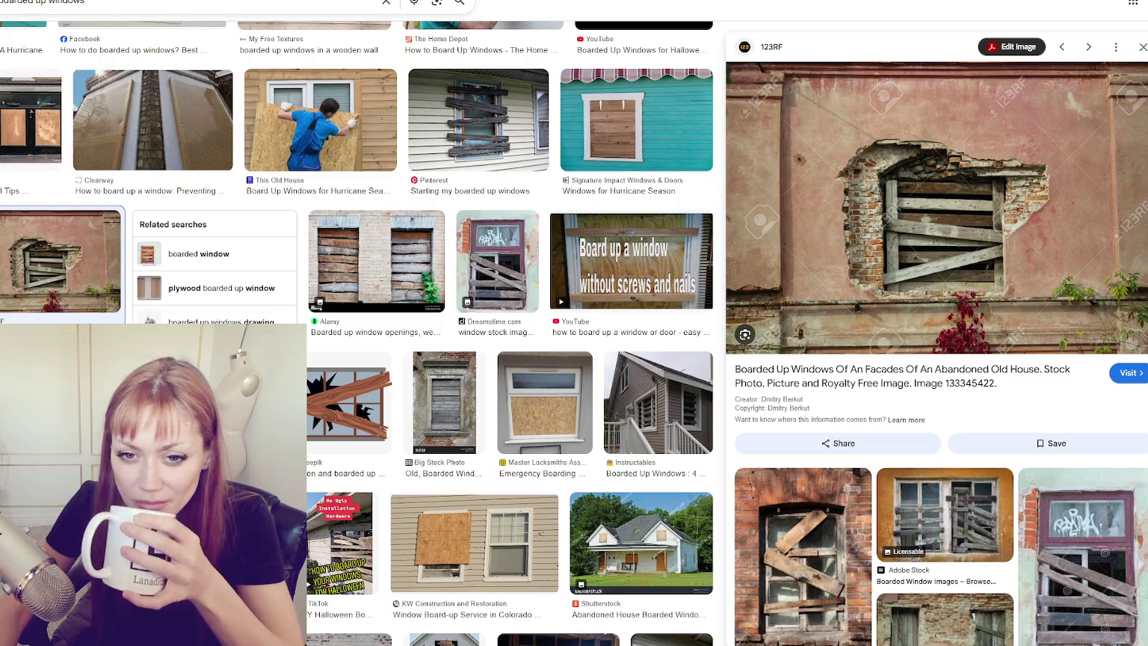
scroll(356, 332, "down", 2)
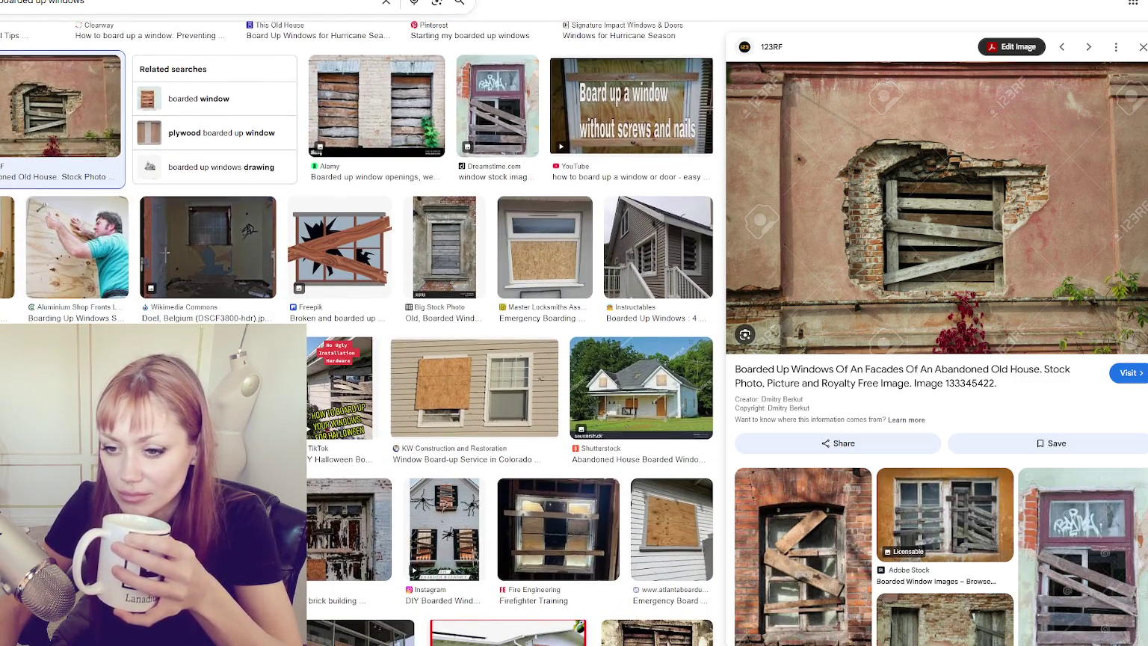
key("Right")
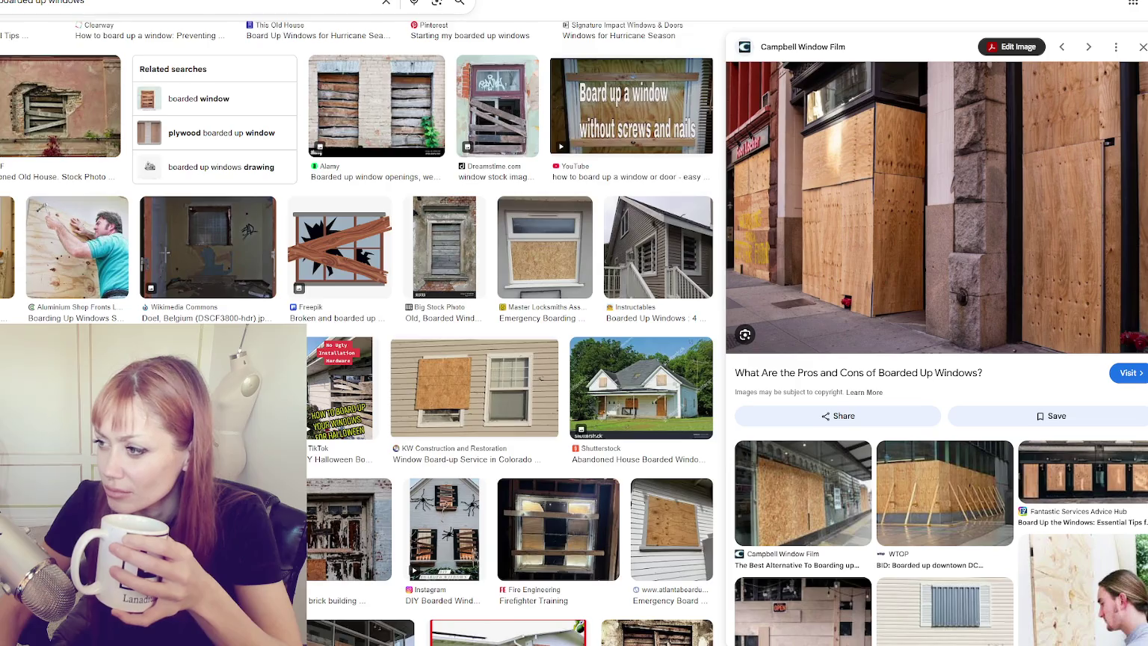
scroll(357, 333, "down", 1)
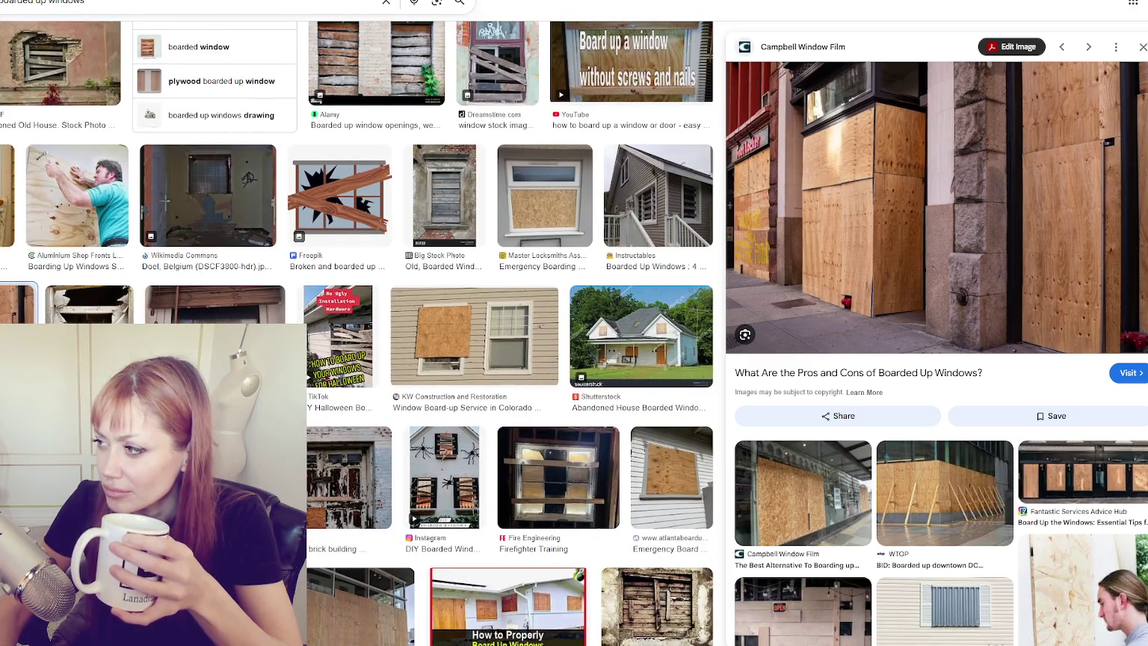
scroll(357, 333, "down", 2)
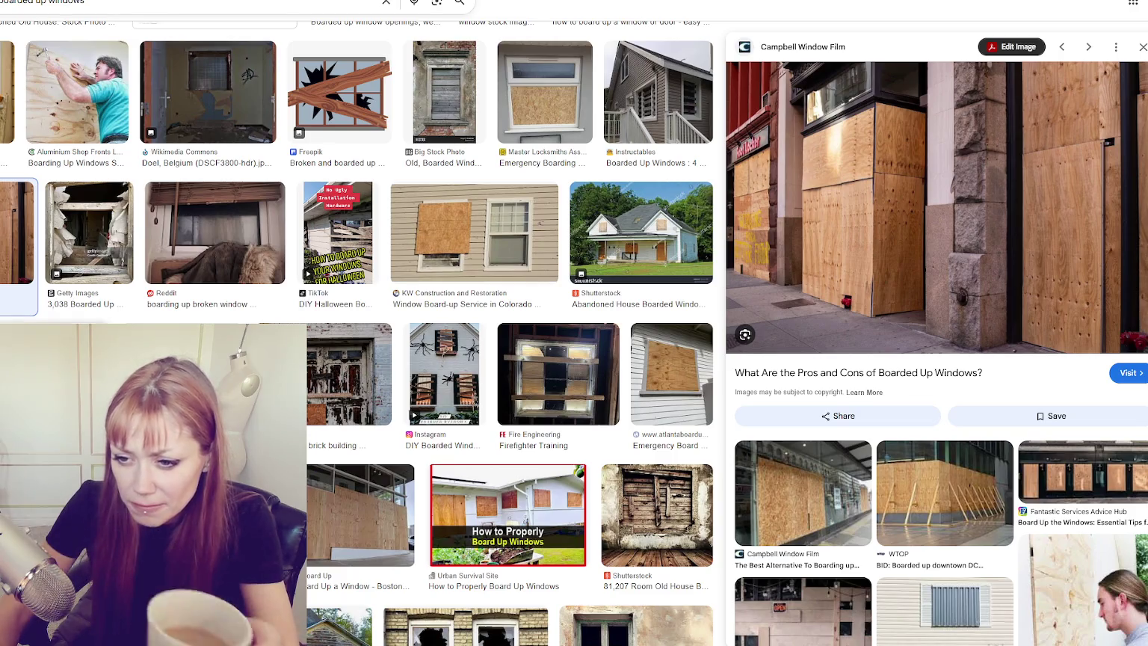
left_click(56, 374)
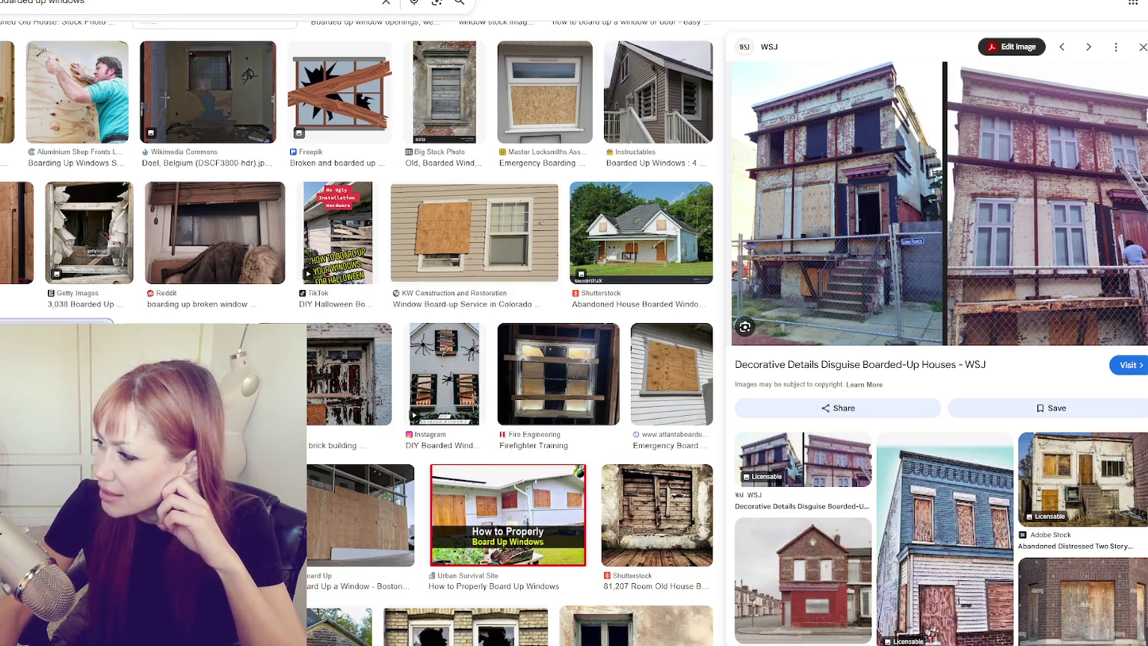
scroll(356, 333, "down", 1)
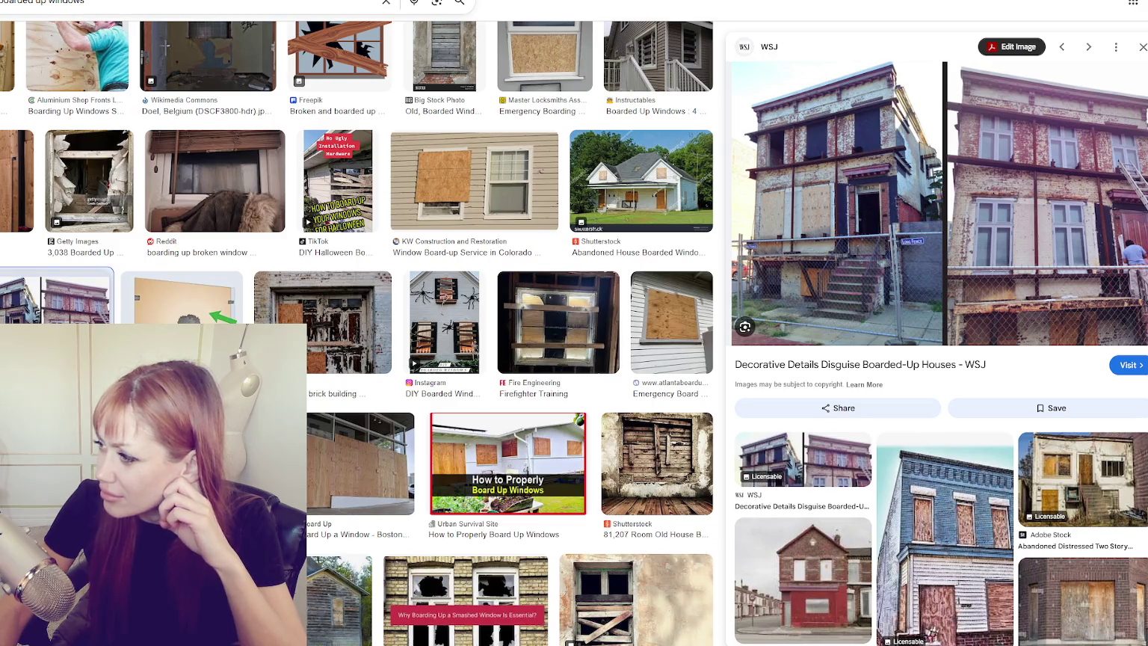
scroll(356, 332, "down", 3)
scroll(356, 332, "down", 2)
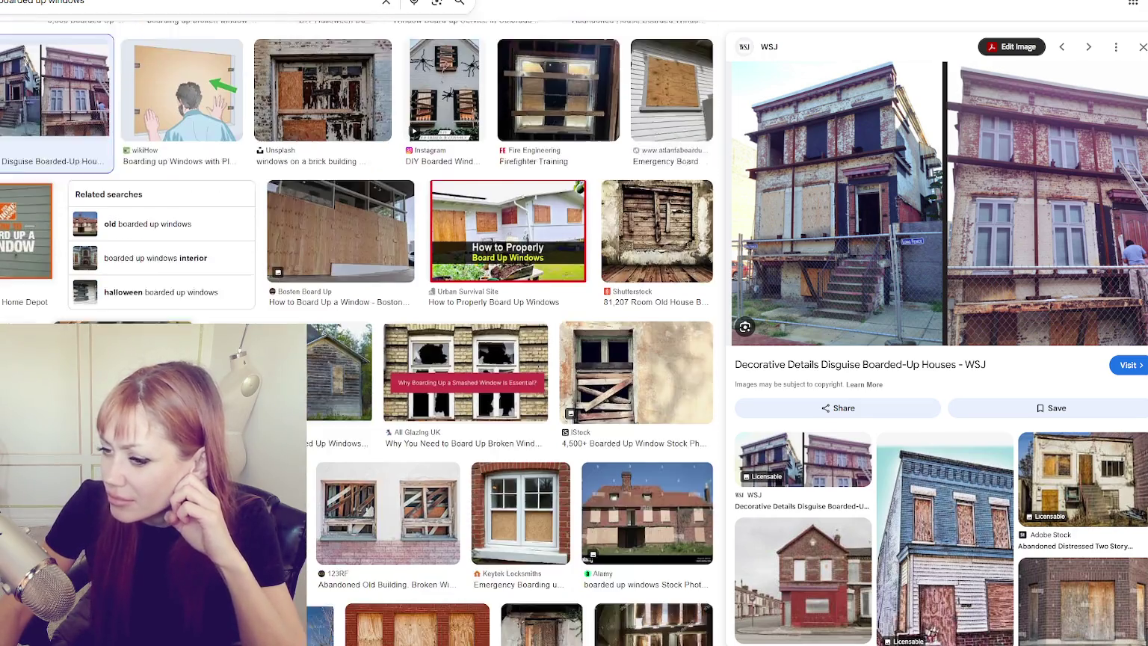
scroll(356, 332, "down", 1)
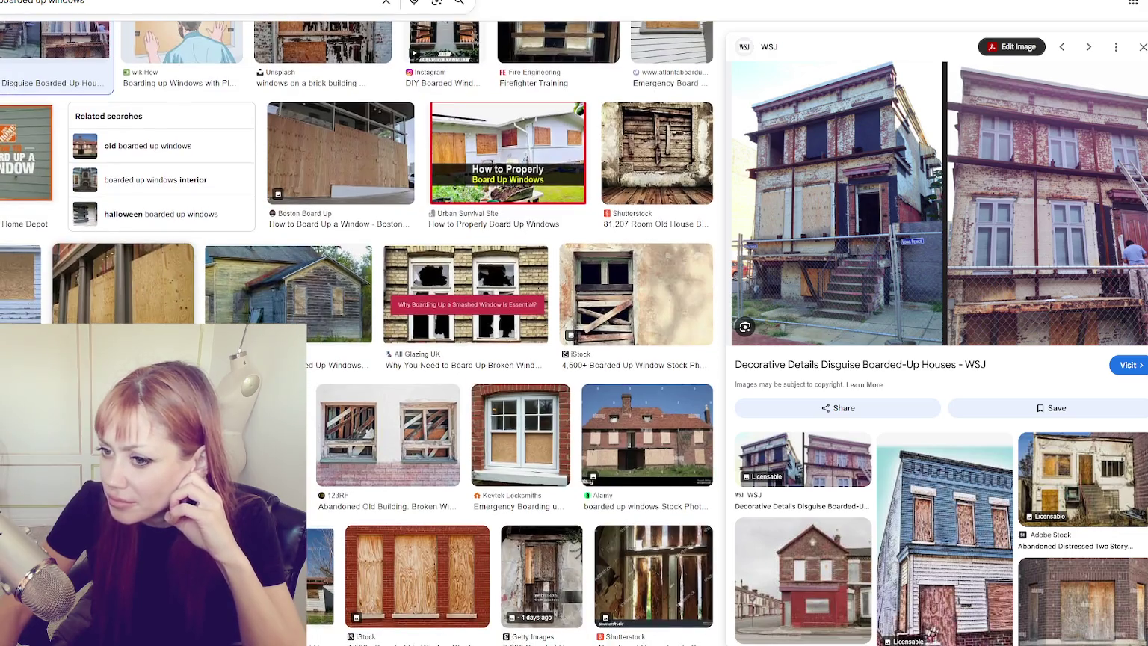
left_click(68, 434)
Scroll further through the results, then restore the browser to a smaller window over Maya.
scroll(68, 433, "down", 2)
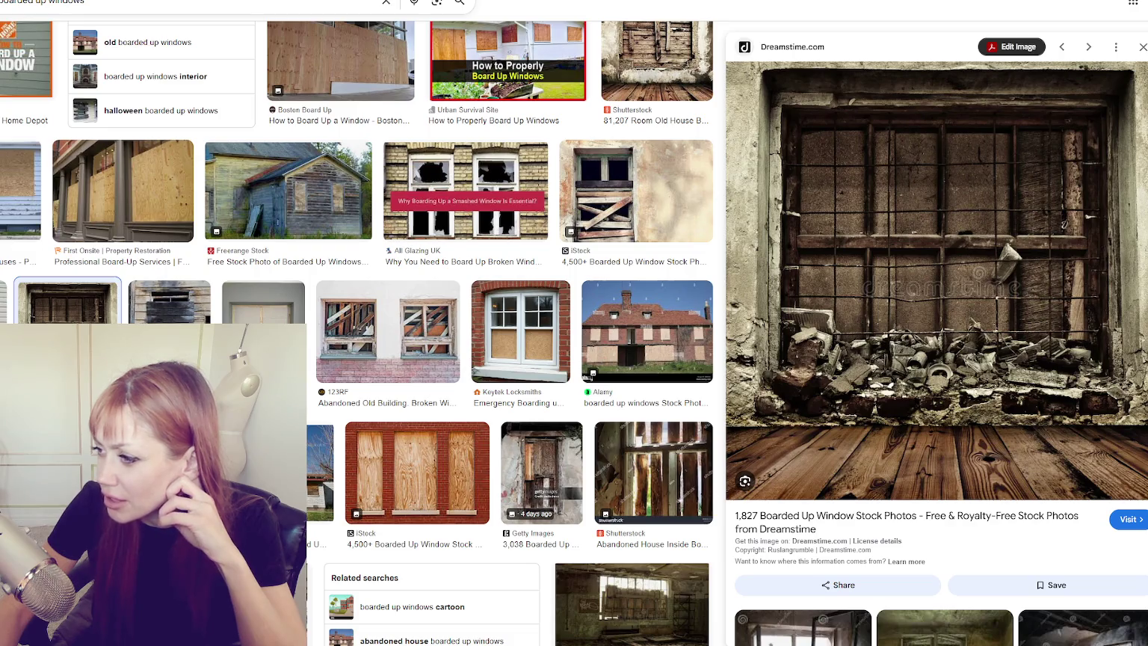
scroll(359, 333, "down", 2)
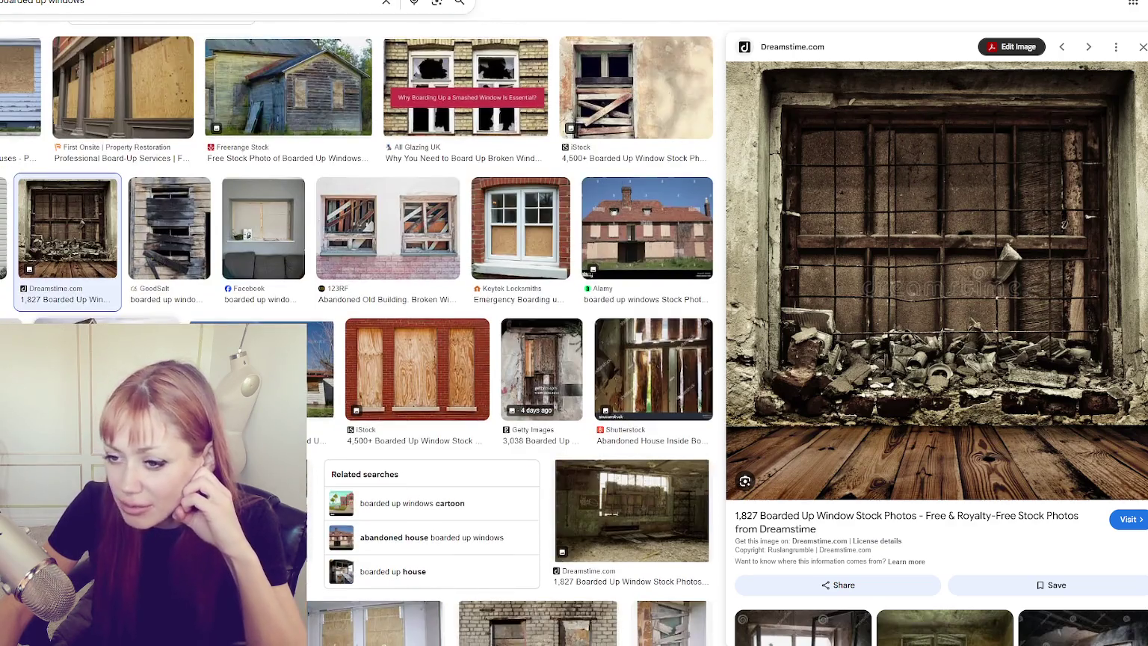
scroll(359, 172, "down", 3)
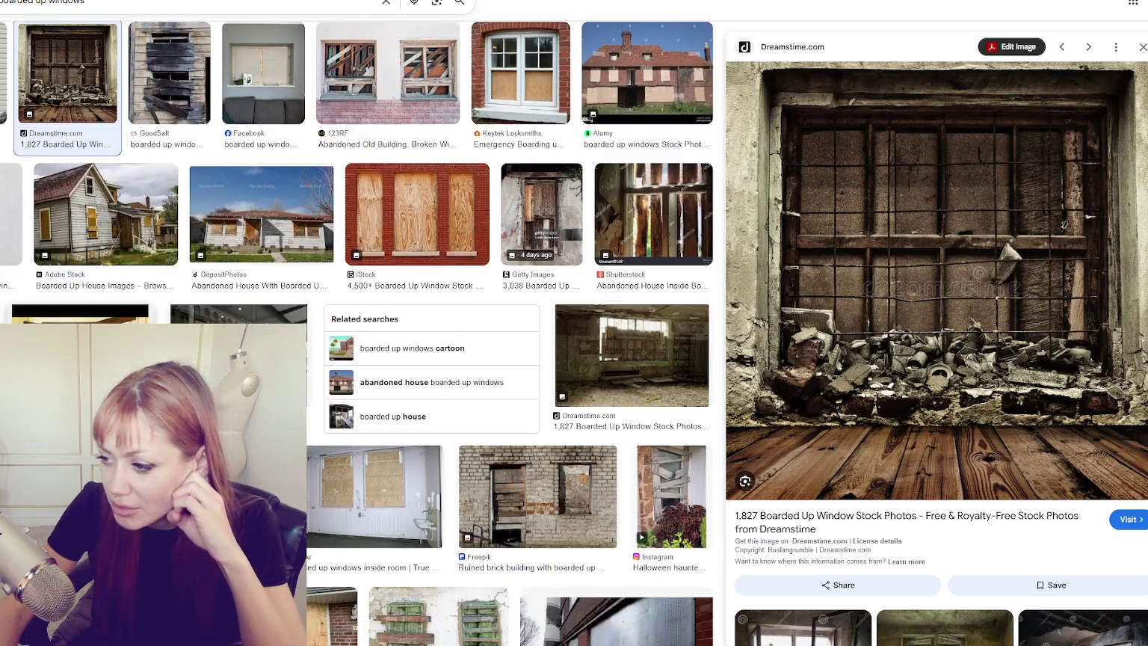
scroll(359, 332, "down", 4)
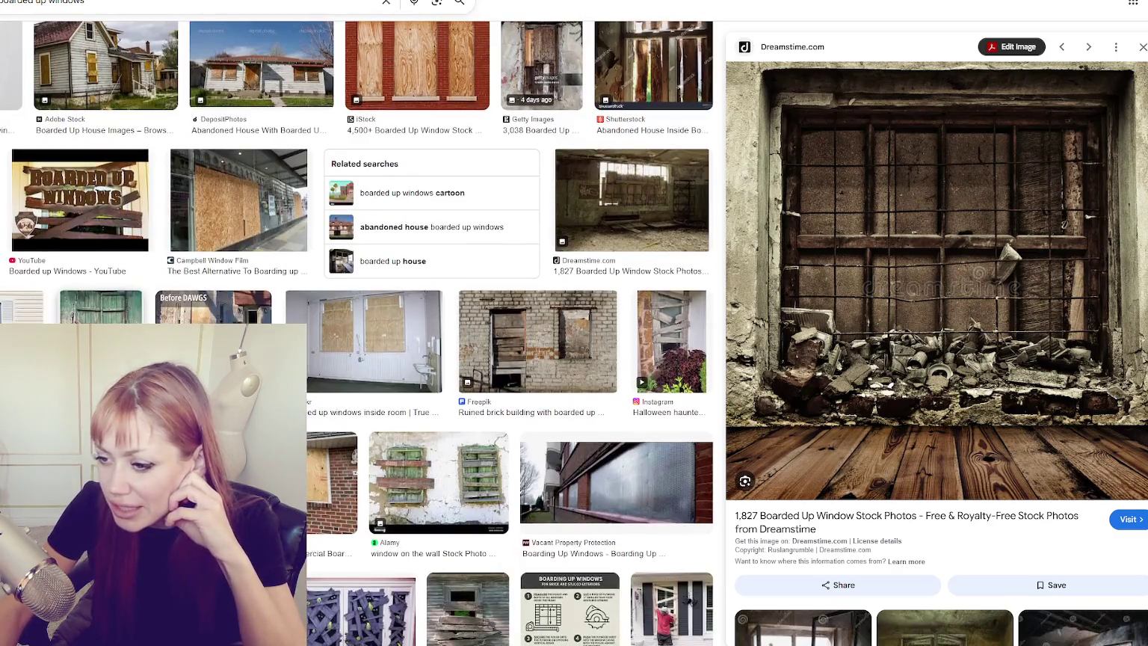
scroll(359, 333, "down", 4)
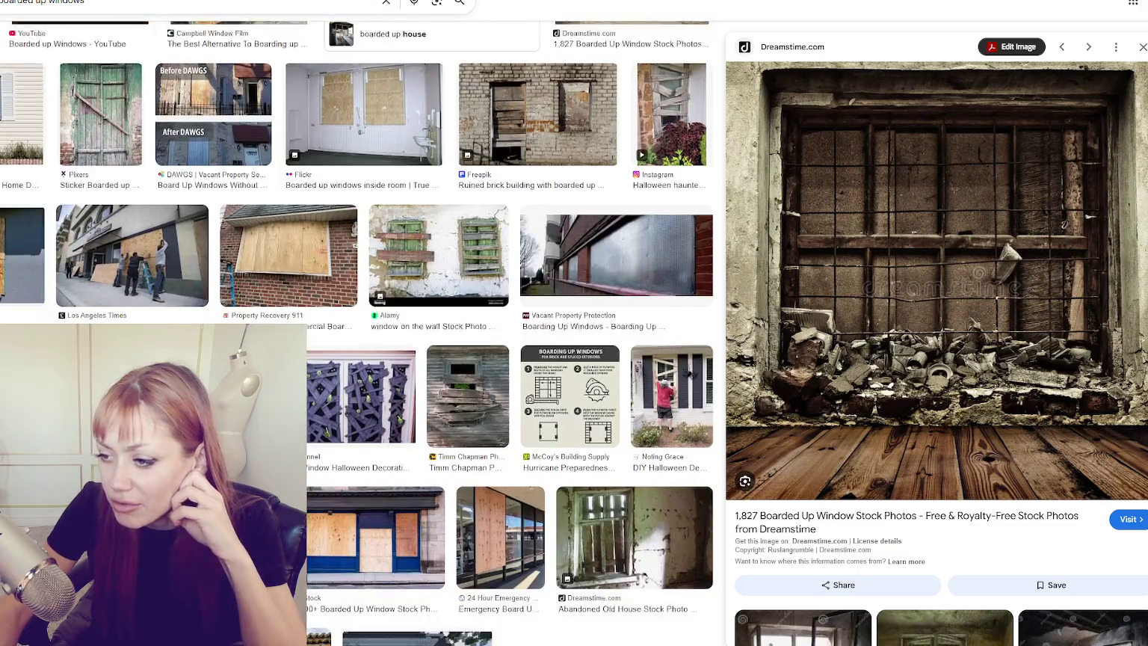
scroll(359, 332, "down", 5)
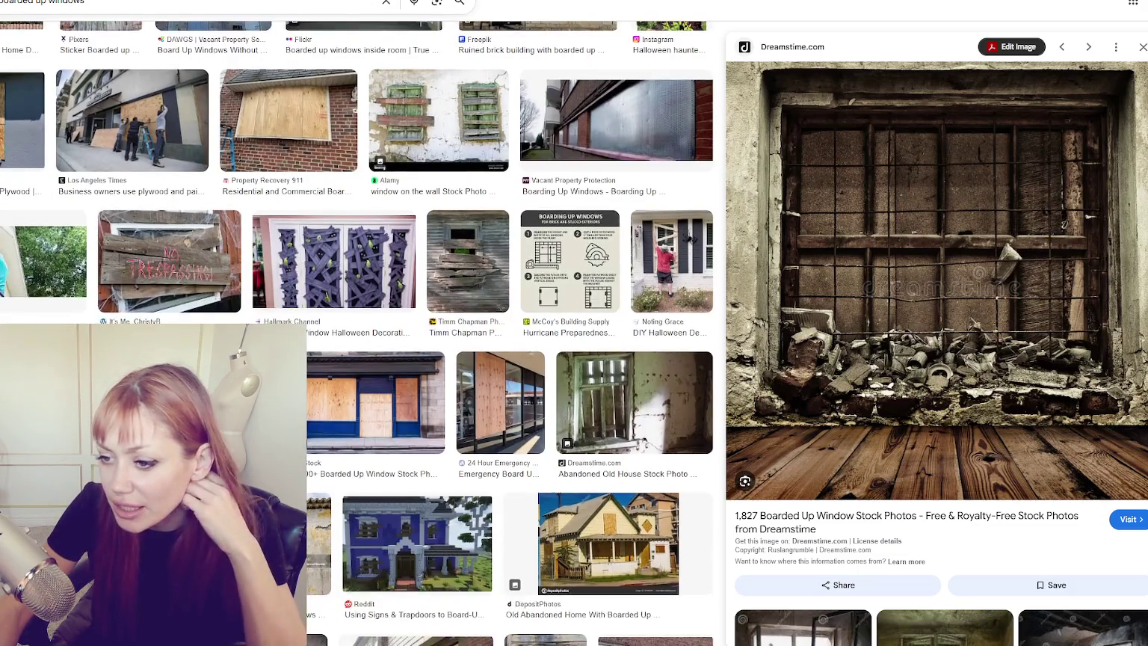
scroll(359, 332, "down", 1)
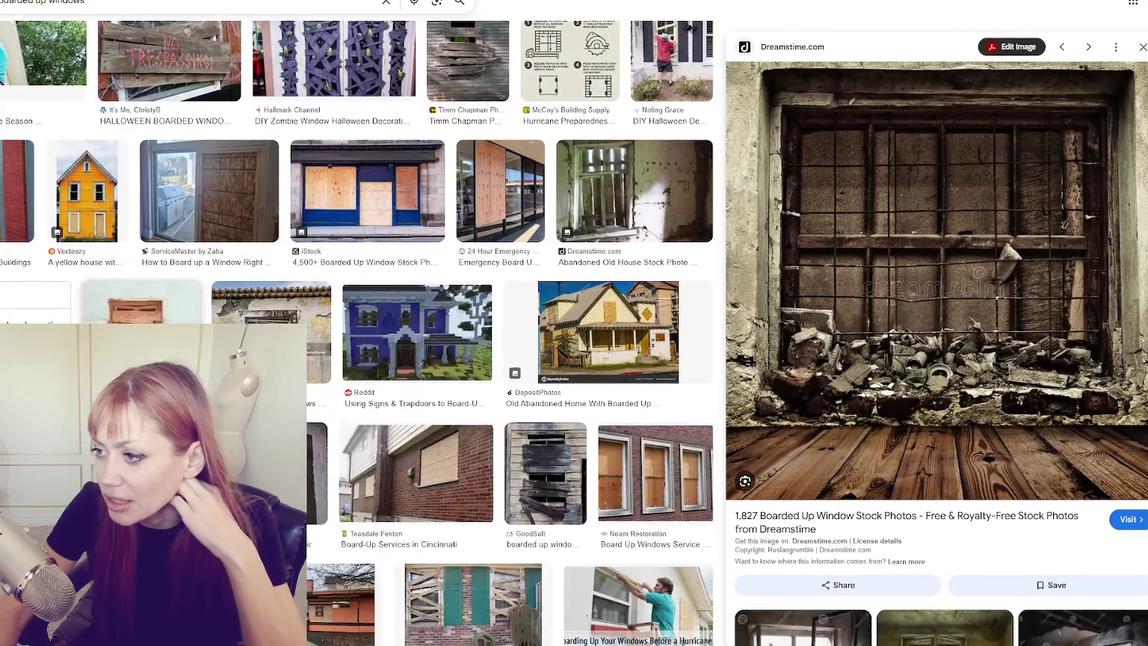
scroll(359, 332, "down", 2)
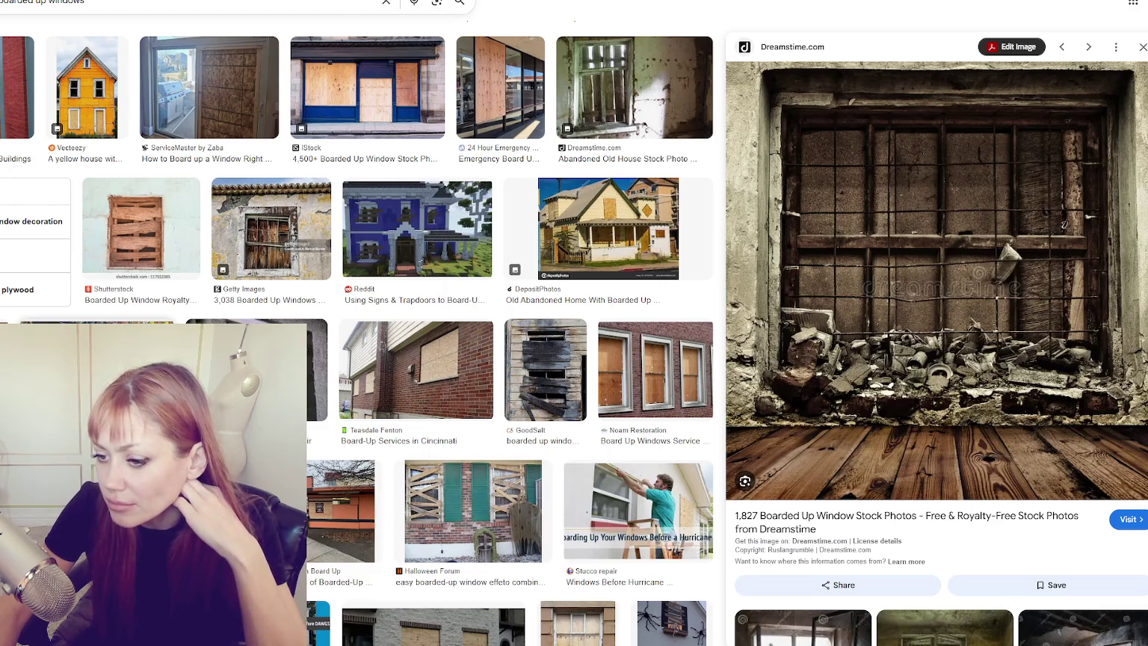
scroll(359, 333, "down", 2)
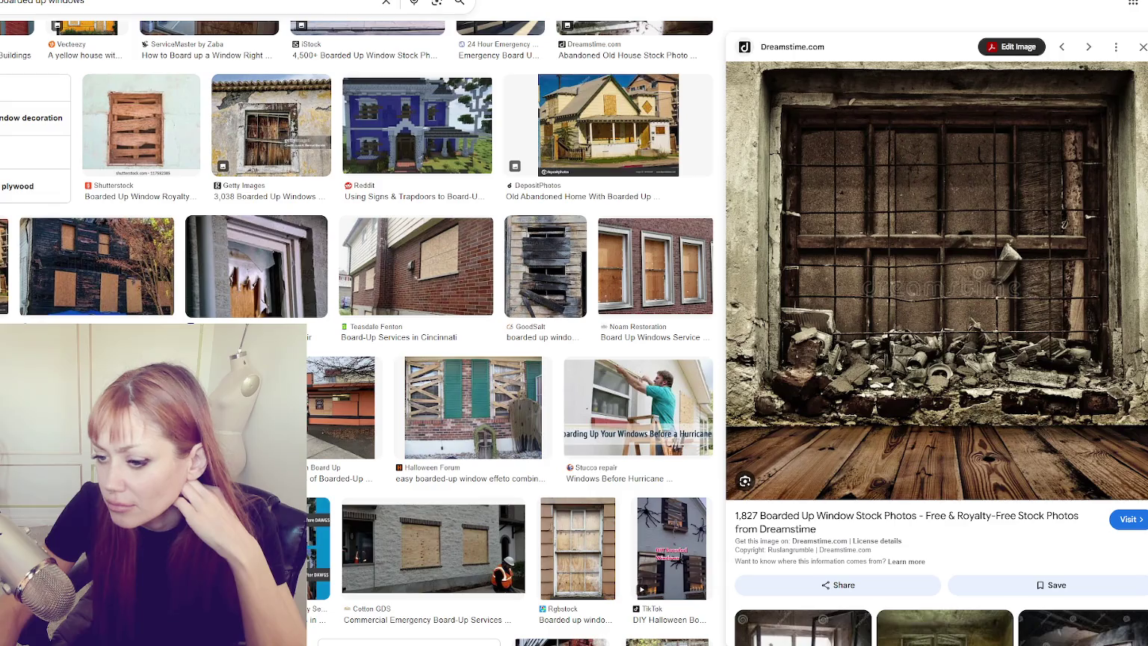
scroll(359, 333, "down", 3)
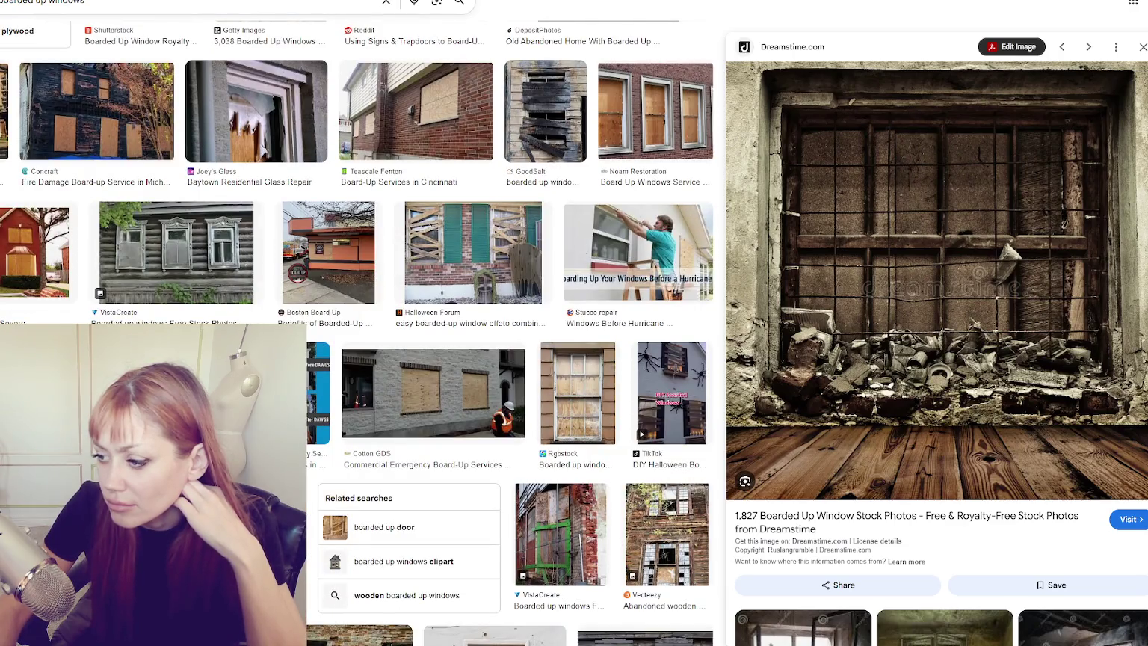
left_click_drag(625, 8, 592, 56)
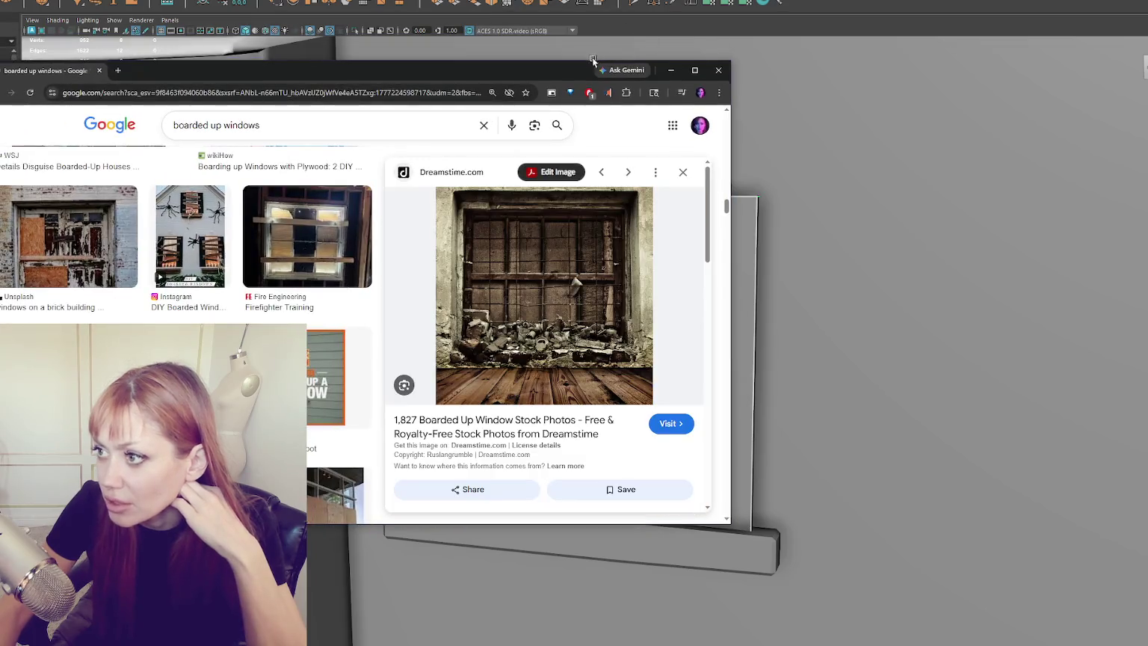
Minimize Chrome, look down on the house, and select the window plane's face.
left_click(670, 69)
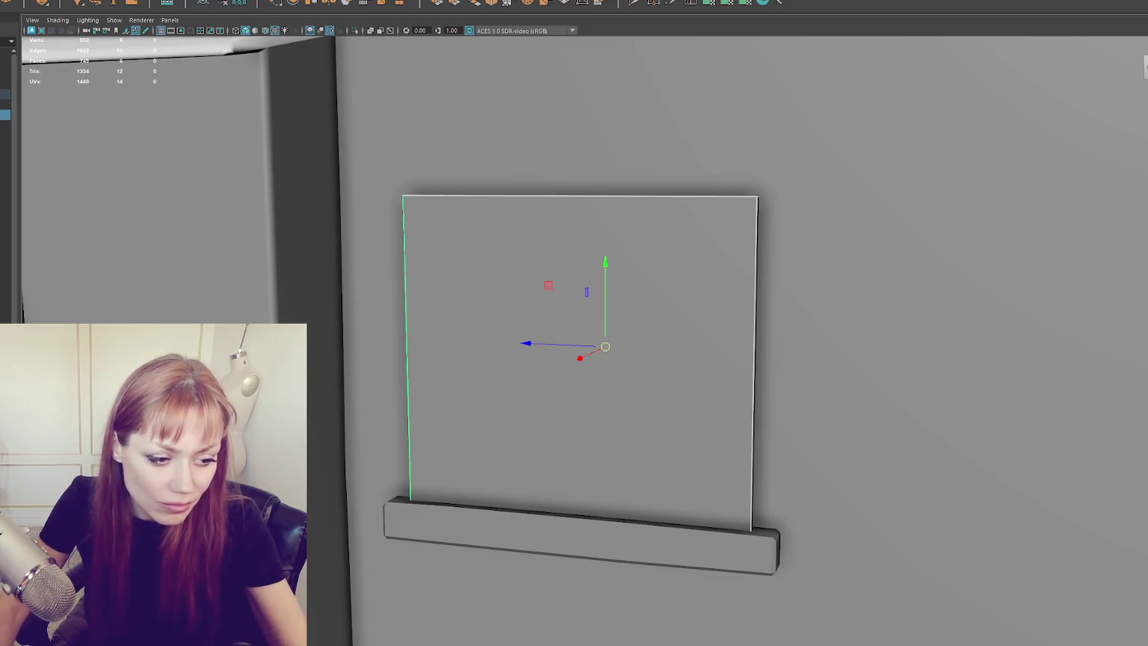
scroll(589, 237, "down", 5)
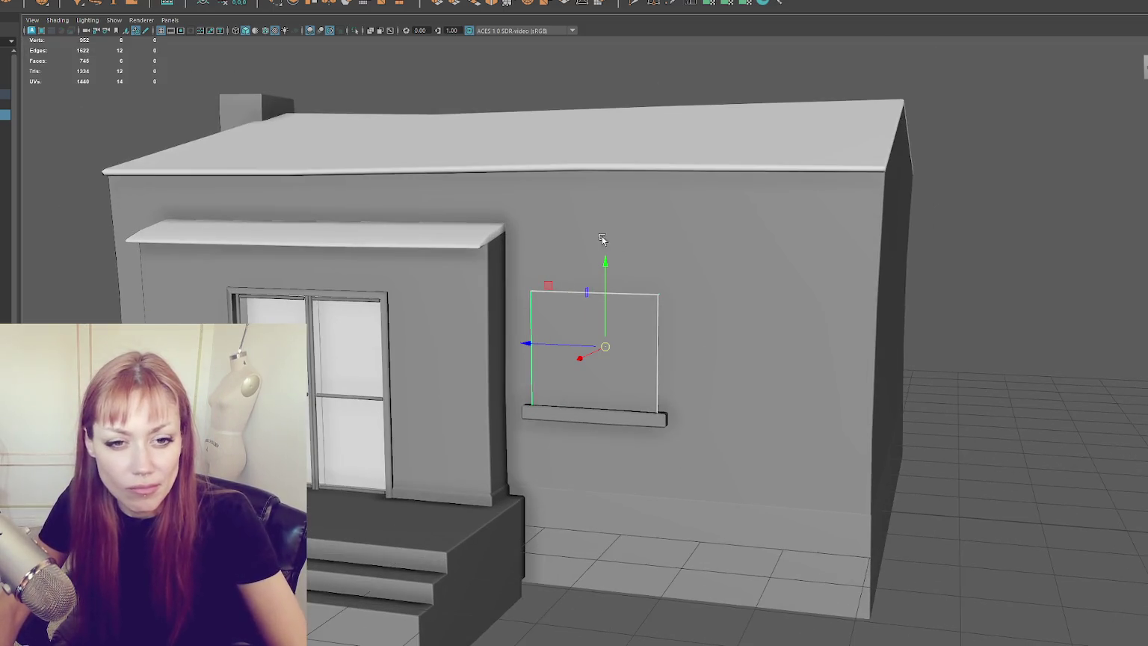
mouse_move(623, 228)
left_mouse_down()
mouse_move(659, 253)
mouse_move(629, 237)
mouse_move(668, 318)
left_mouse_up()
scroll(647, 154, "down", 3)
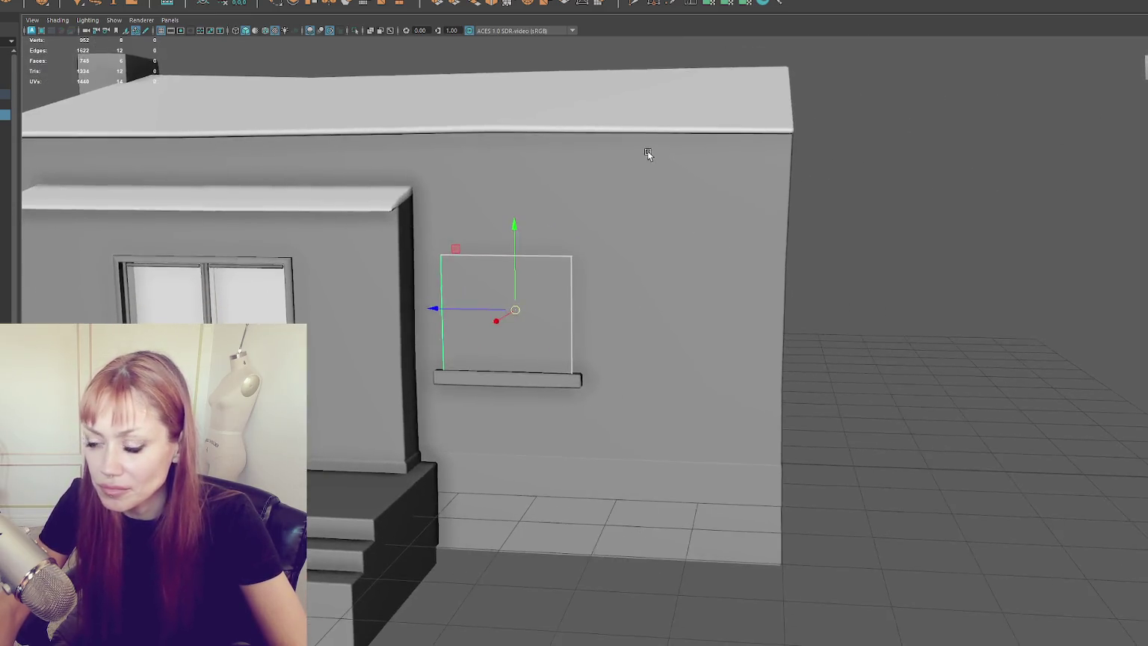
scroll(659, 154, "up", 5)
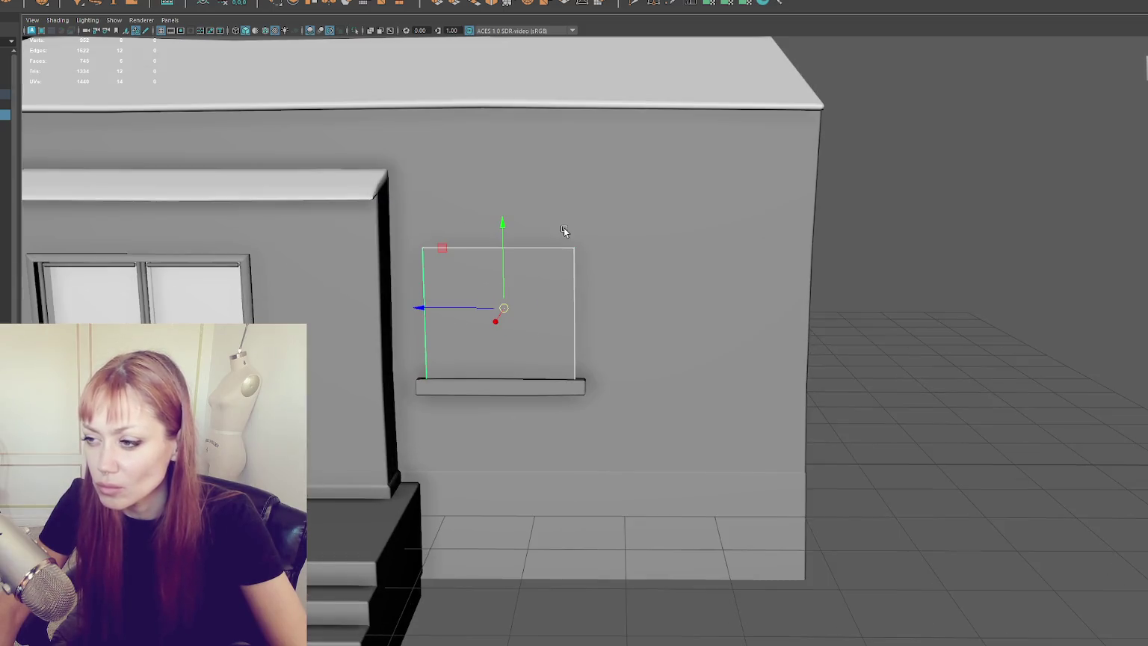
left_click(539, 309)
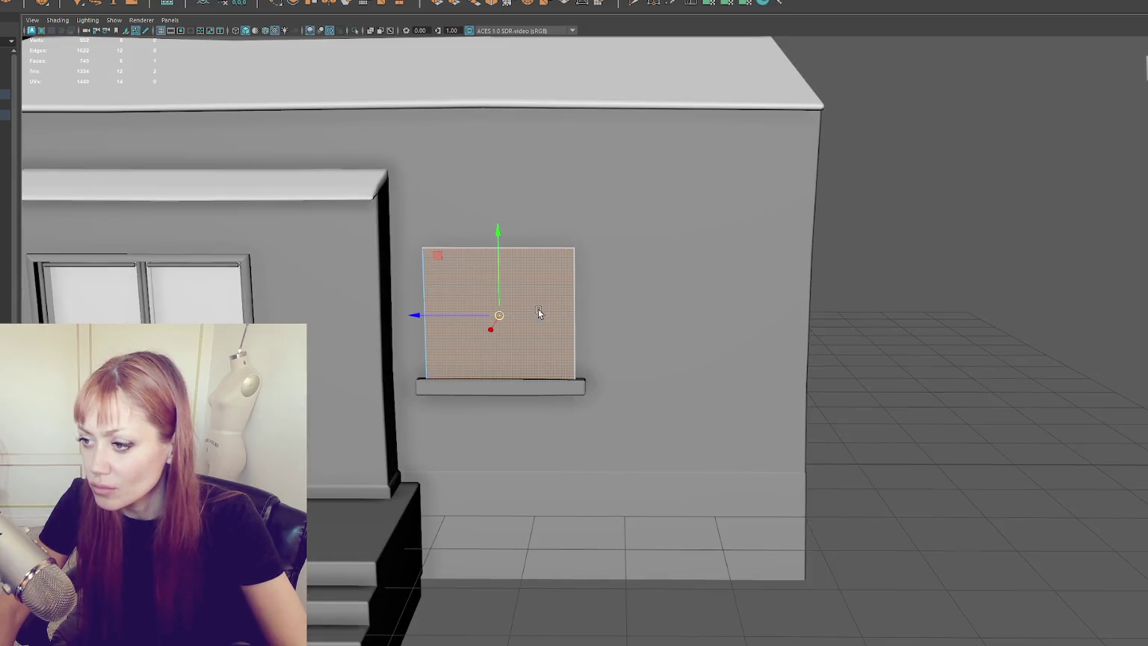
Extrude the window face twice, first as an inset, then outward for depth.
key("ctrl+e")
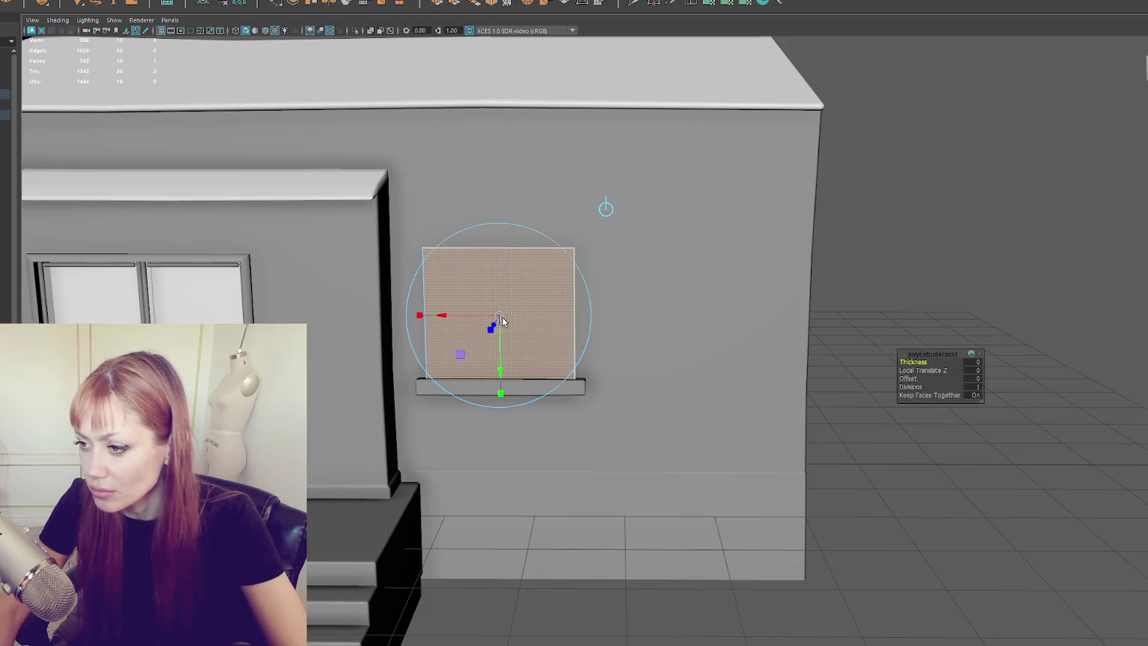
left_click_drag(498, 315, 487, 325)
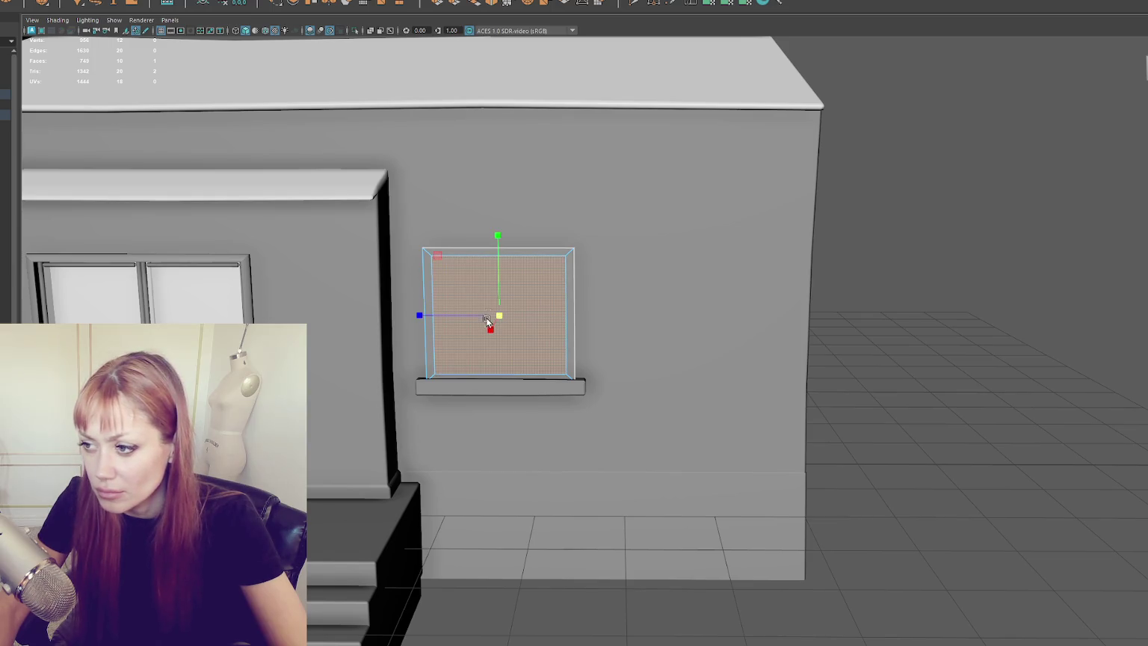
key("w")
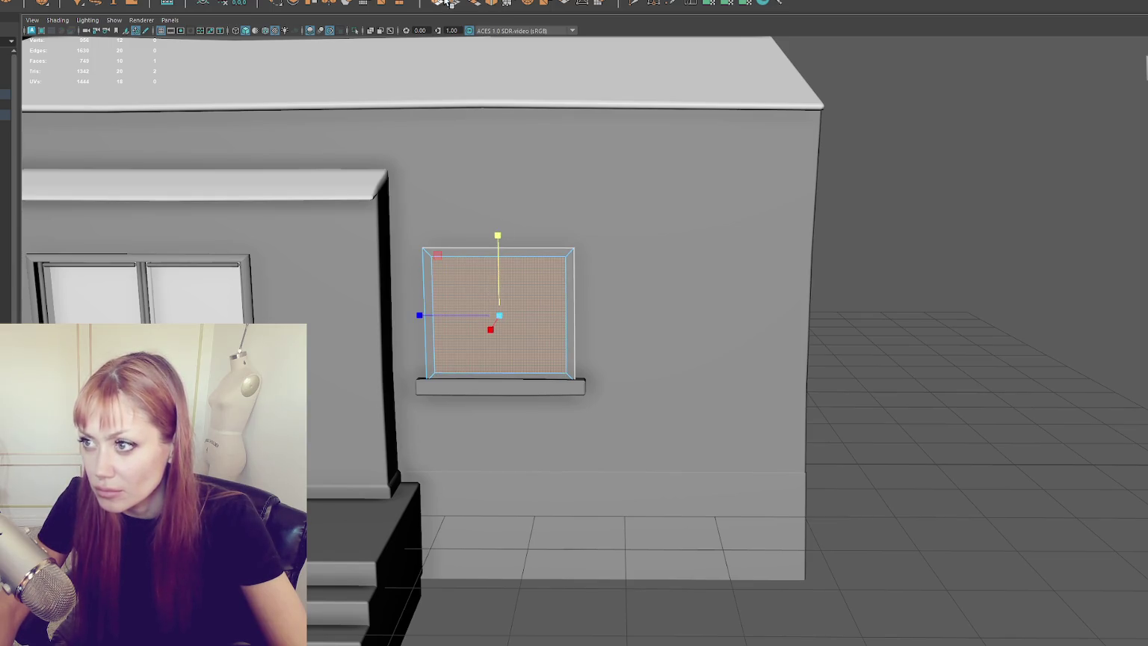
left_click(445, 4)
left_click_drag(502, 321, 481, 336)
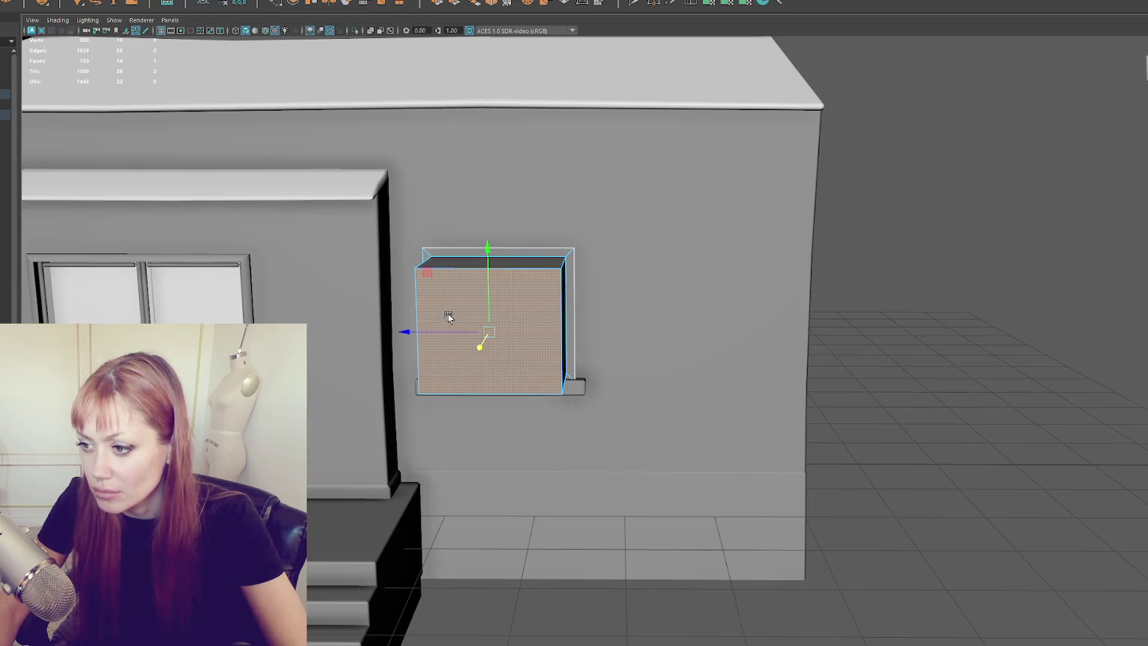
Delete the front face to open the frame and return to Object Mode.
key("Delete")
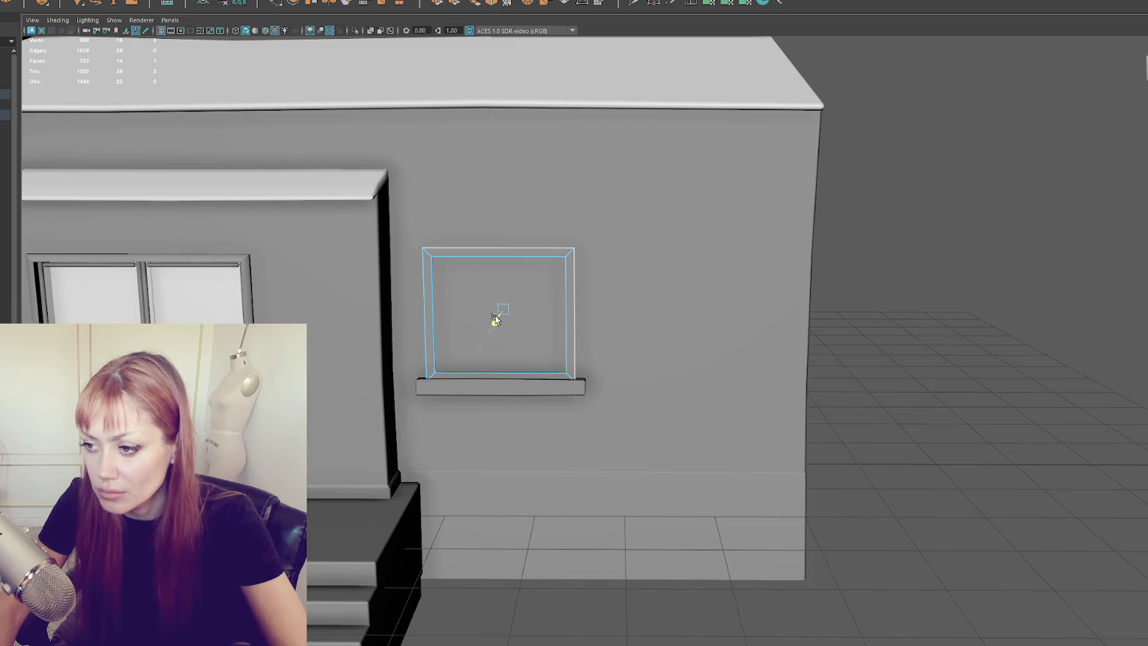
right_click(954, 192)
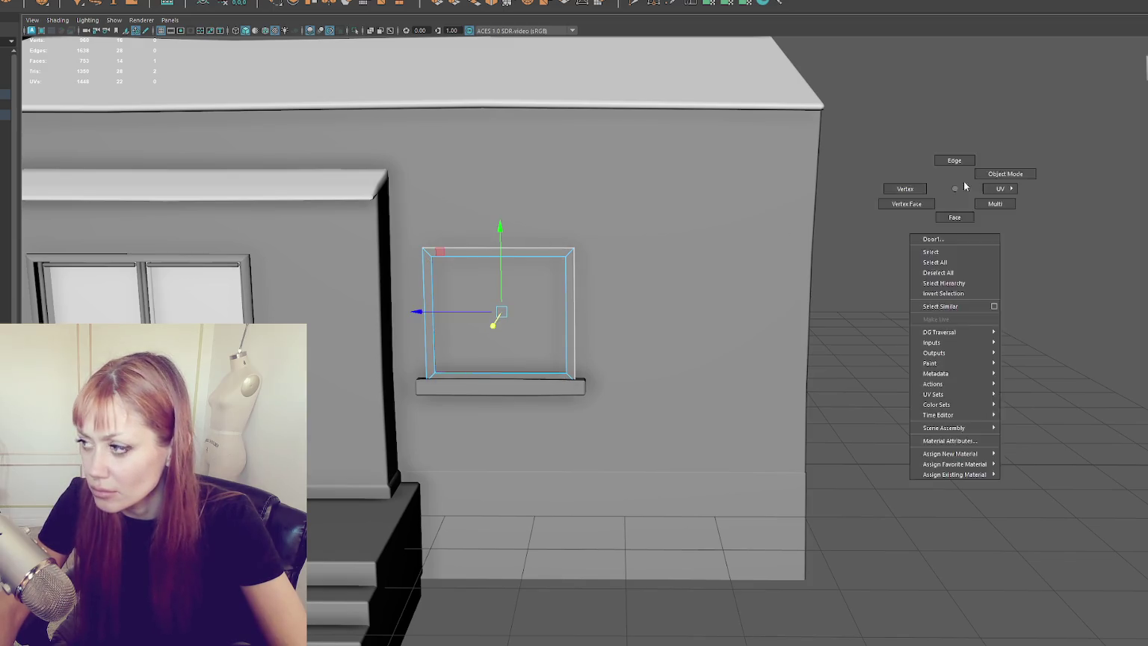
mouse_move(574, 266)
left_mouse_down()
mouse_move(483, 291)
mouse_move(493, 279)
mouse_move(385, 273)
mouse_move(528, 256)
mouse_move(465, 252)
left_mouse_up()
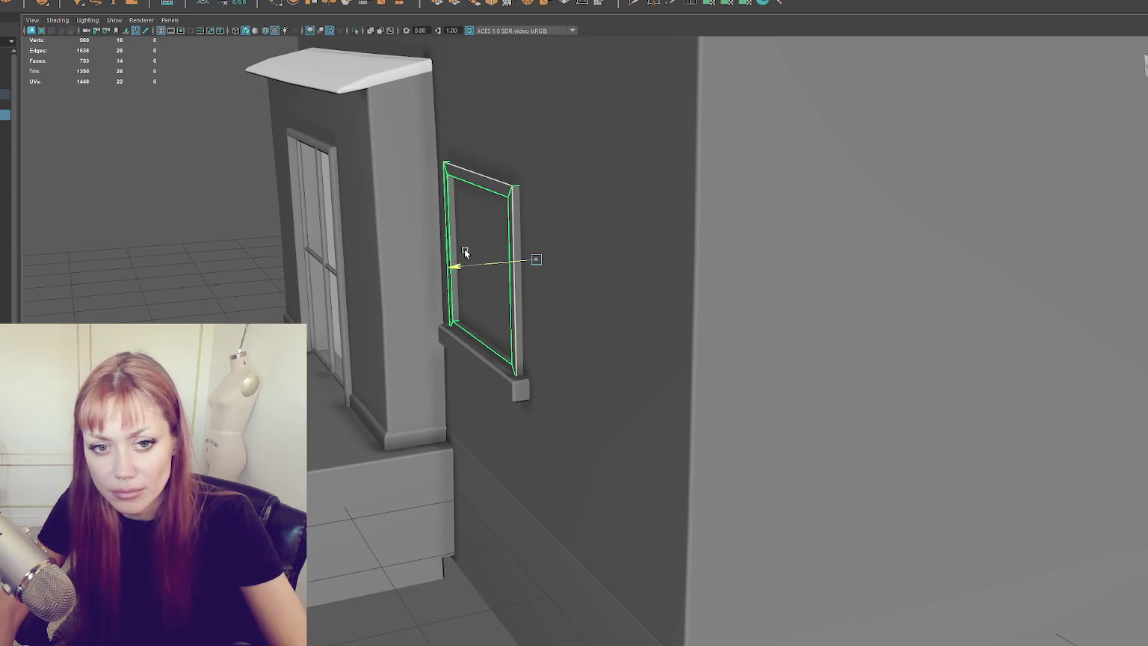
Raise the window frame's top edge loop slightly.
left_click_drag(465, 252, 465, 252)
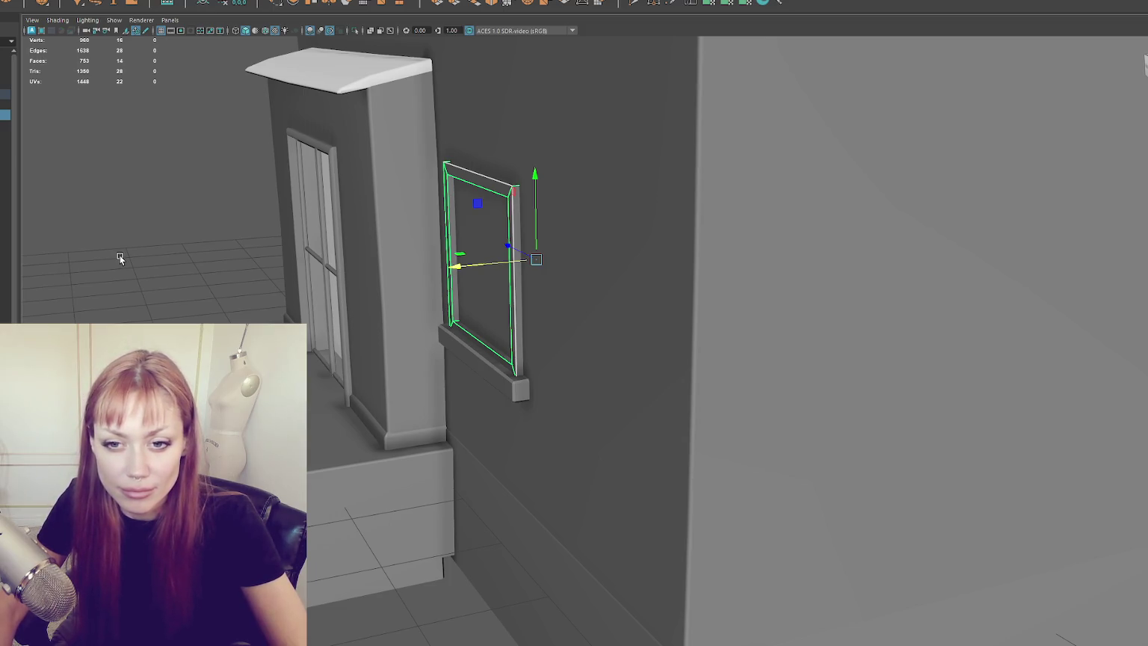
left_click_drag(119, 254, 269, 248)
mouse_move(440, 244)
left_mouse_down()
mouse_move(500, 275)
mouse_move(597, 271)
mouse_move(868, 205)
left_mouse_up()
key("bracketleft")
key("bracketleft")
key("bracketleft")
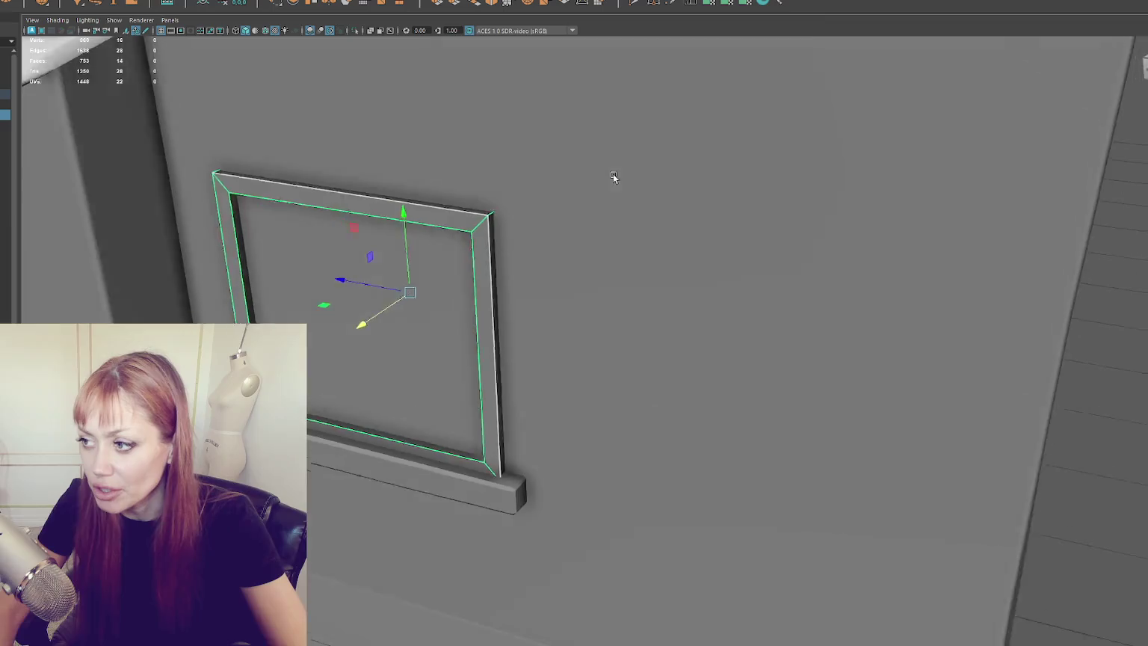
key("bracketleft")
key("bracketleft")
key("bracketleft")
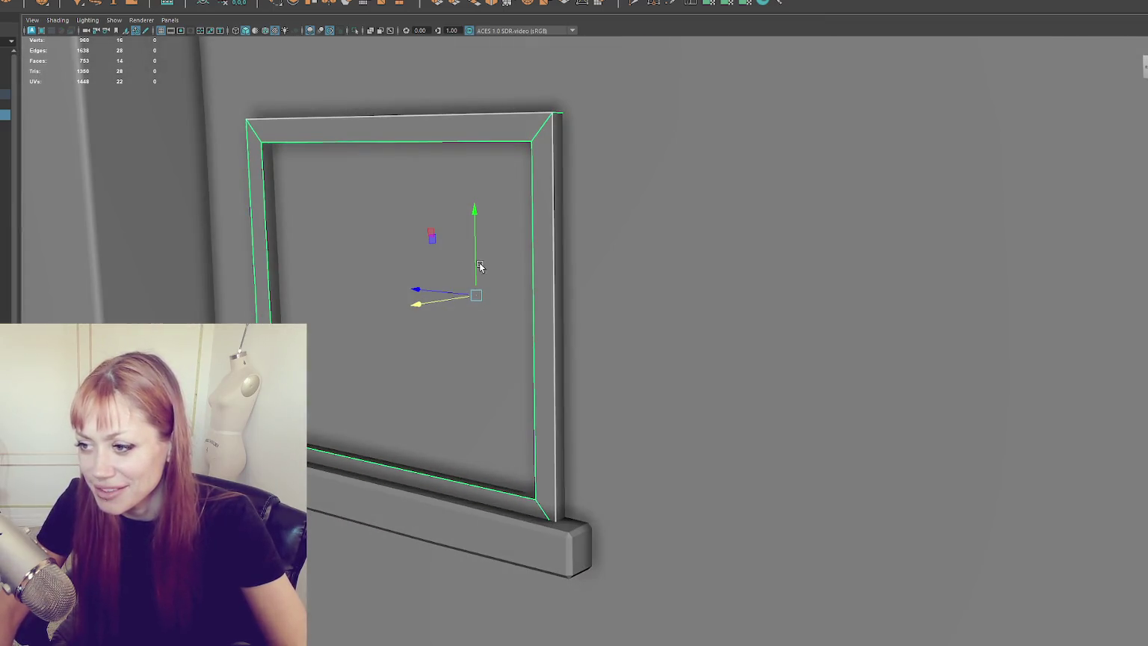
left_click_drag(480, 266, 488, 258)
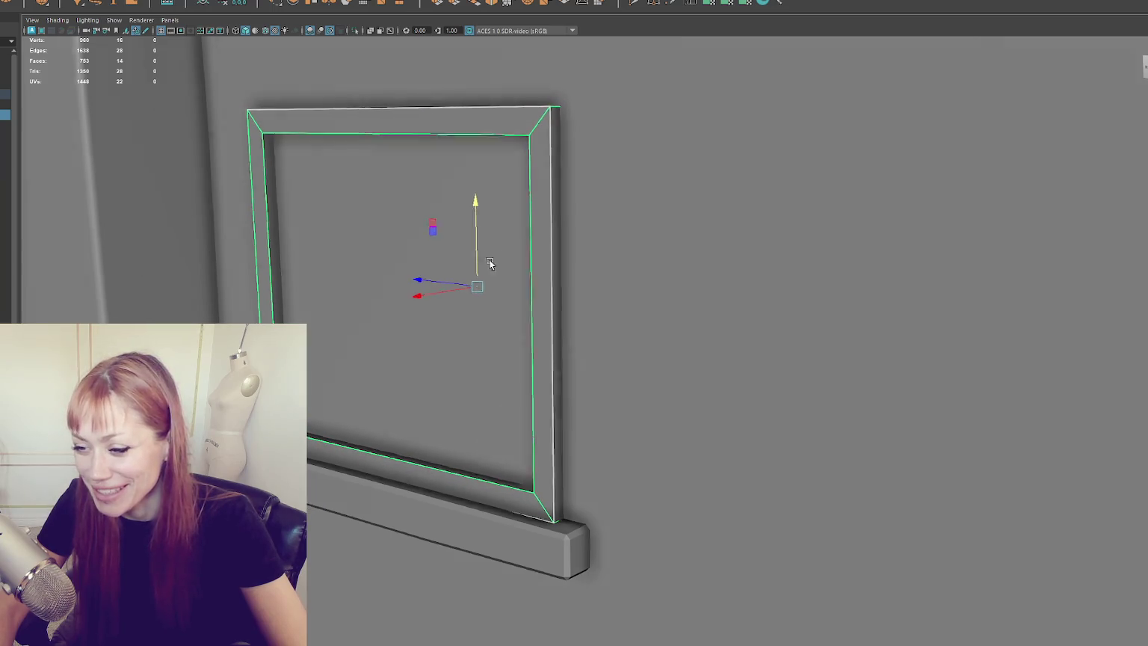
key("bracketleft")
key("bracketleft")
key("bracketleft")
Select the window frame and switch to editing its edges.
left_click(566, 505)
key("bracketleft")
key("bracketleft")
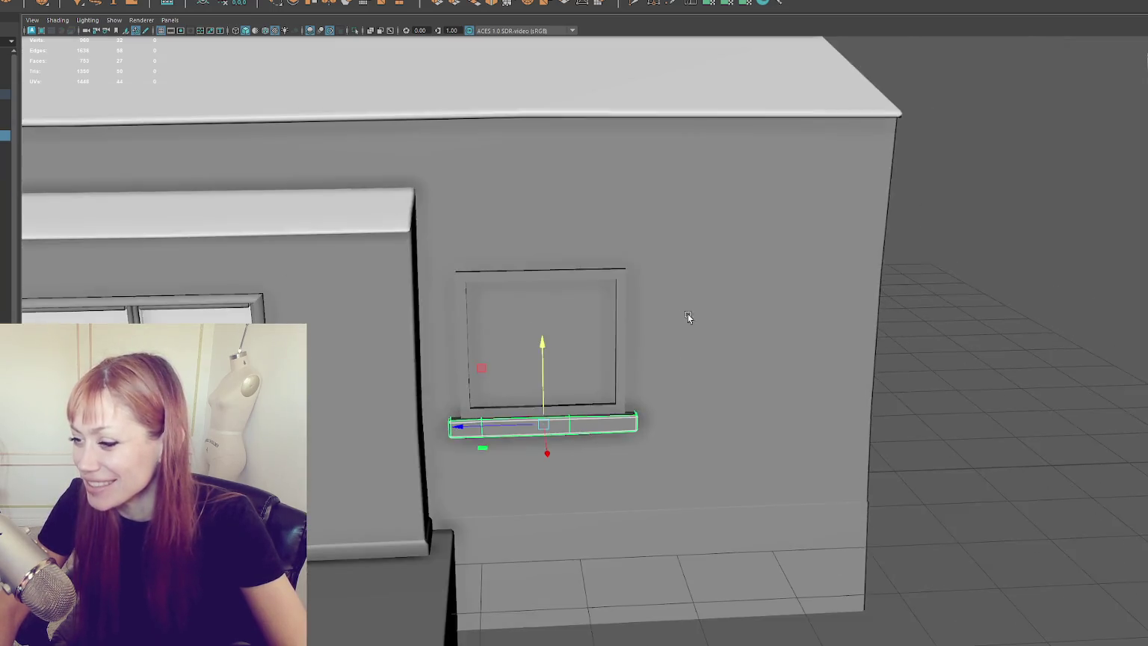
right_click(1003, 206)
key("bracketright")
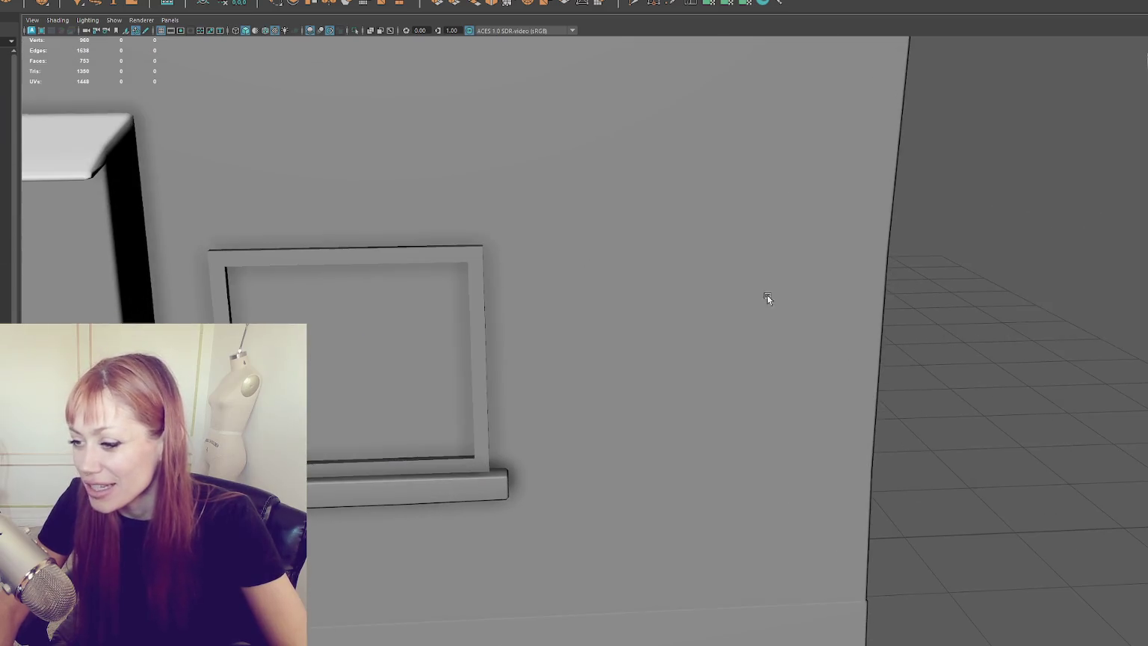
left_click(492, 227)
key("bracketright")
key("bracketleft")
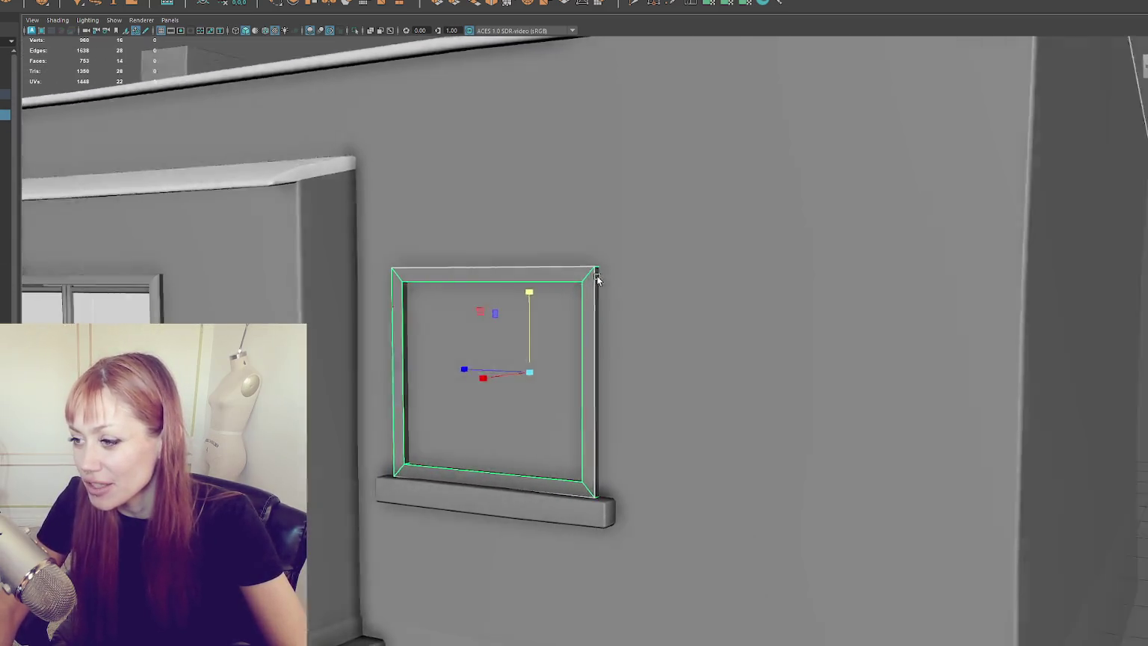
key("bracketright")
key("F10")
Select the frame's outer edge loop and add the inner edge loop.
double_click(603, 288)
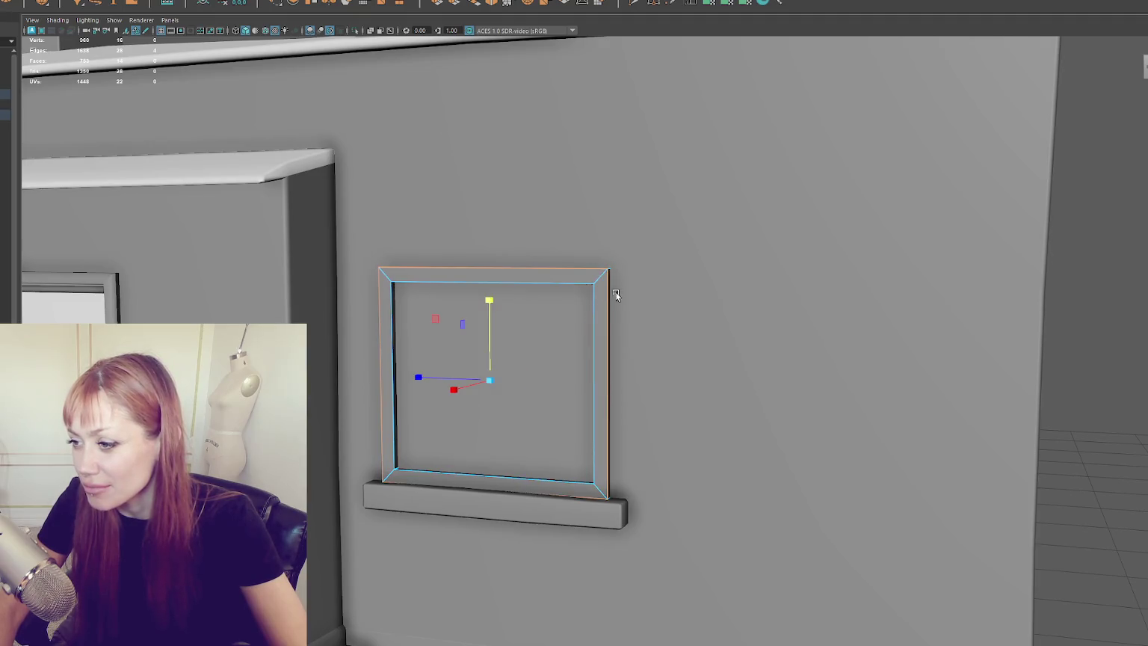
key("bracketleft")
key("bracketleft")
key("bracketright")
key("bracketright")
key("bracketleft")
double_click(537, 282, "shift")
key("bracketright")
key("bracketright")
key("bracketleft")
key("bracketleft")
key("bracketright")
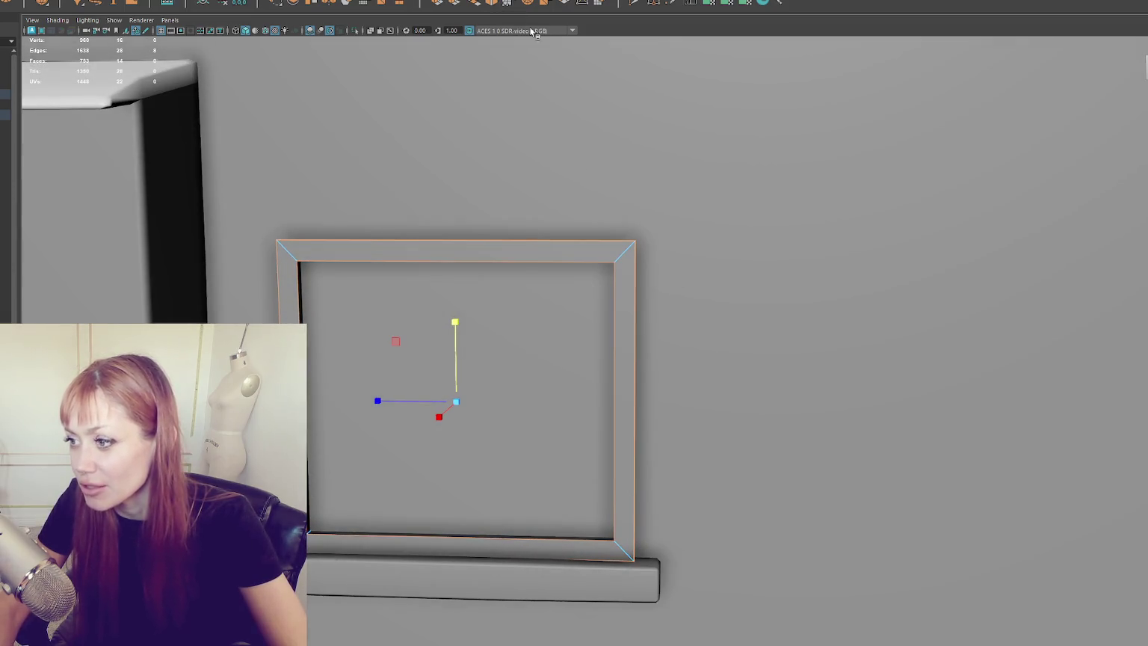
Bevel the frame edge loops, trying Fractions 0.1, 0.01 and 0.02 before settling on 0.05.
key("ctrl+b")
left_click_drag(938, 367, 918, 361)
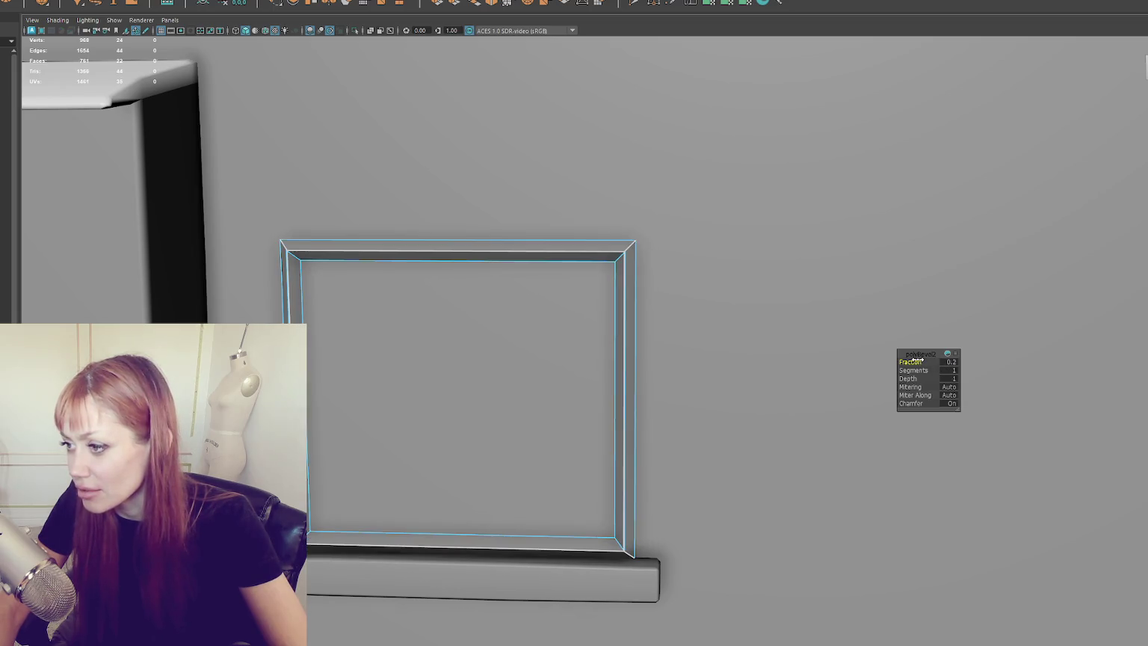
type("0.1")
key("Return")
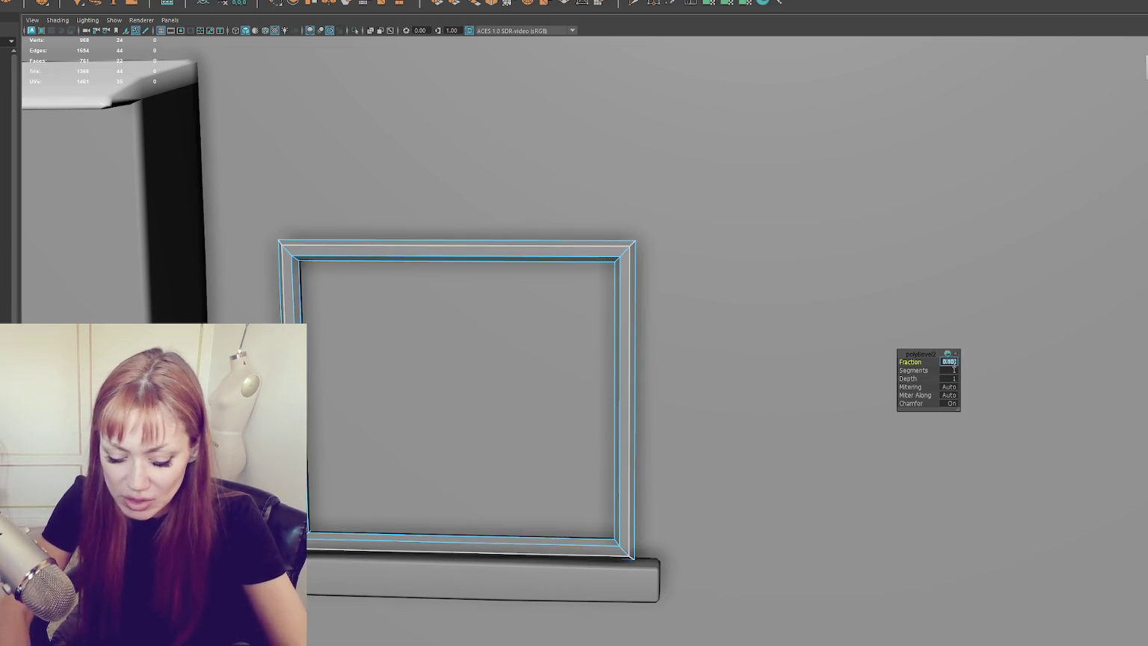
type("0.01")
key("Return")
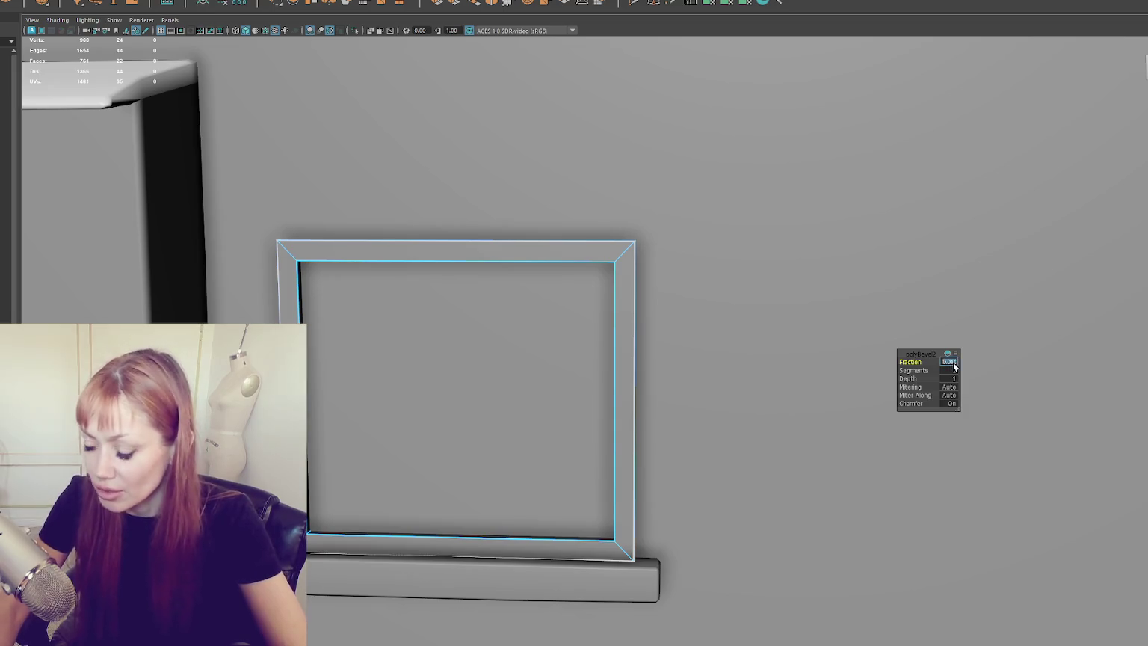
type("0.02")
key("Return")
type("0.05")
key("Return")
mouse_move(806, 50)
left_mouse_down()
mouse_move(712, 142)
mouse_move(628, 146)
mouse_move(782, 136)
mouse_move(692, 146)
left_mouse_up()
left_click(595, 243)
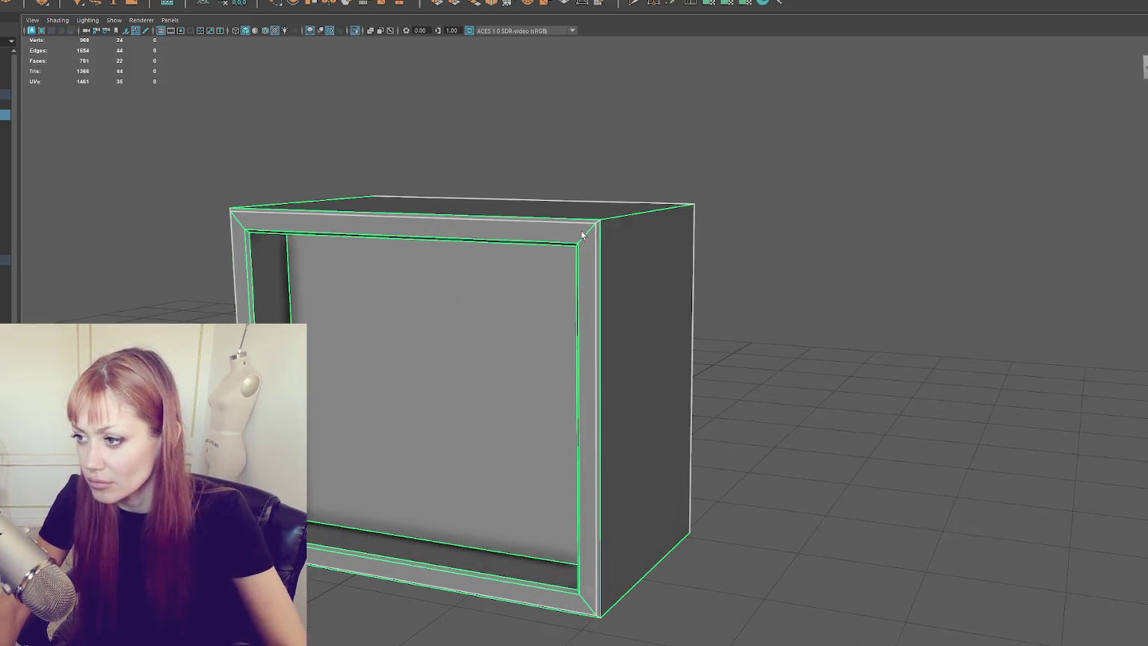
Delete the inner panel faces and move the frame's right side inward to thin it.
right_click(699, 205)
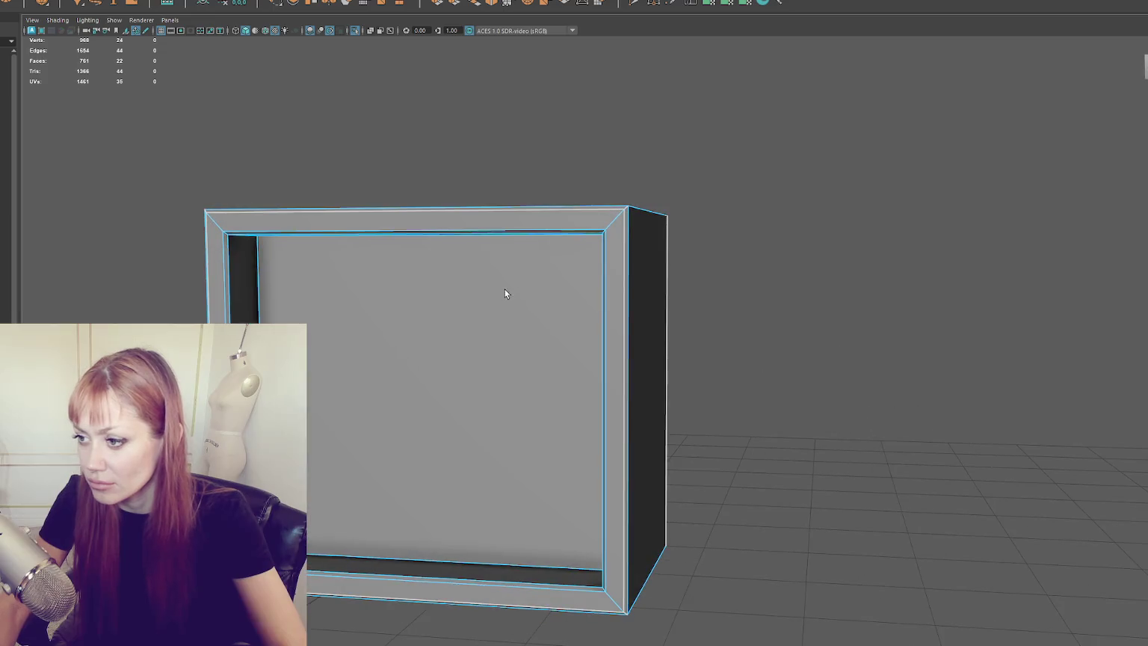
left_click(514, 287)
key("Delete")
key("4")
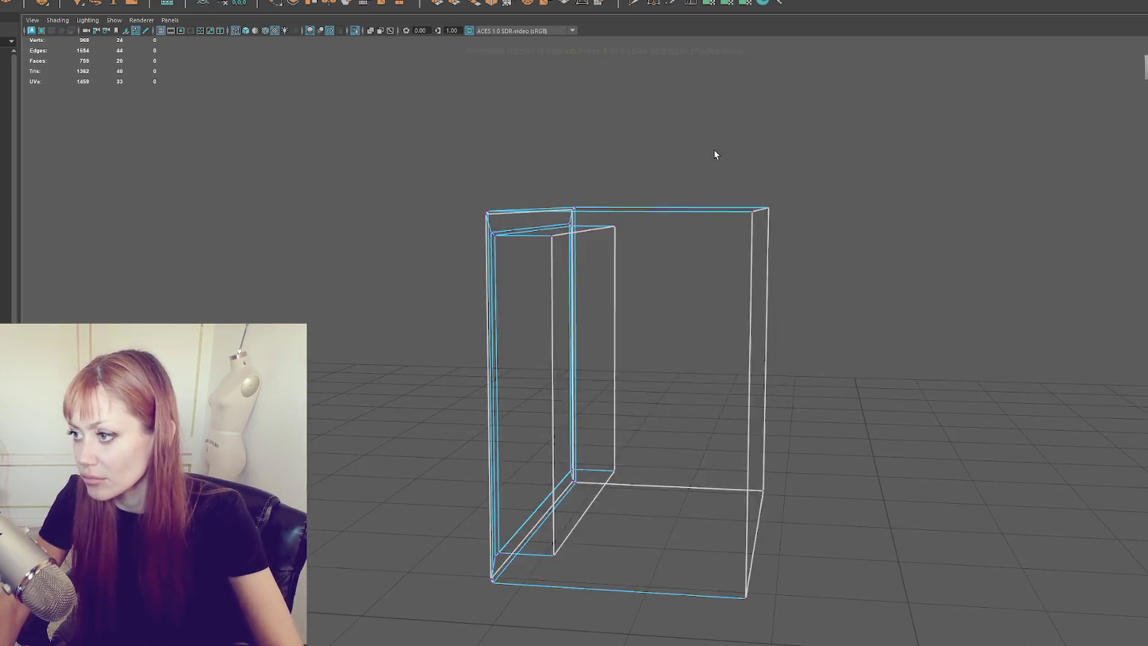
mouse_move(845, 209)
left_mouse_down()
mouse_move(628, 519)
mouse_move(563, 550)
left_mouse_up()
left_click_drag(634, 377, 520, 377)
key("5")
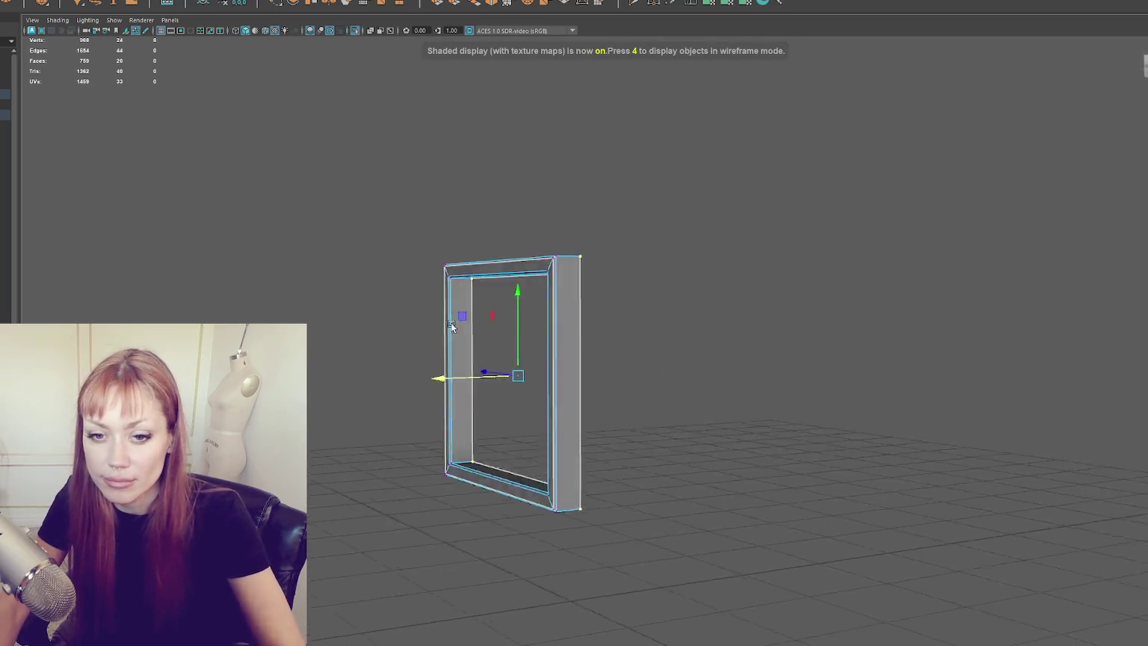
Select the frame's top, left, right and bottom inner bevel faces.
scroll(538, 321, "up", 5)
right_click(425, 89)
scroll(425, 210, "down", 4)
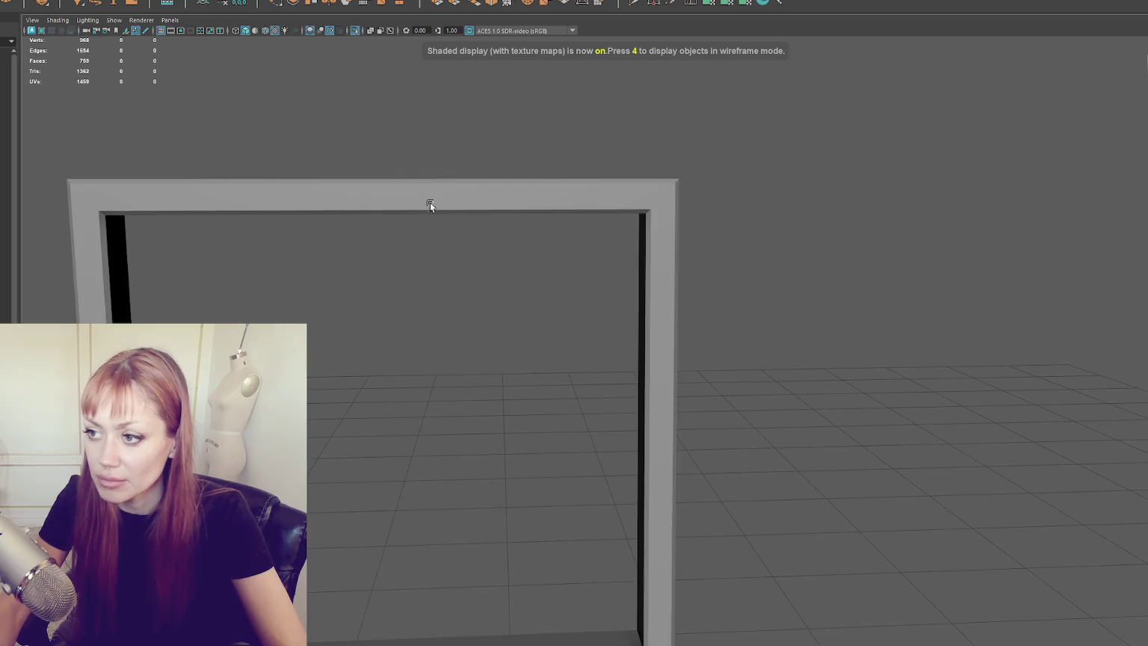
scroll(471, 291, "up", 3)
key("F8")
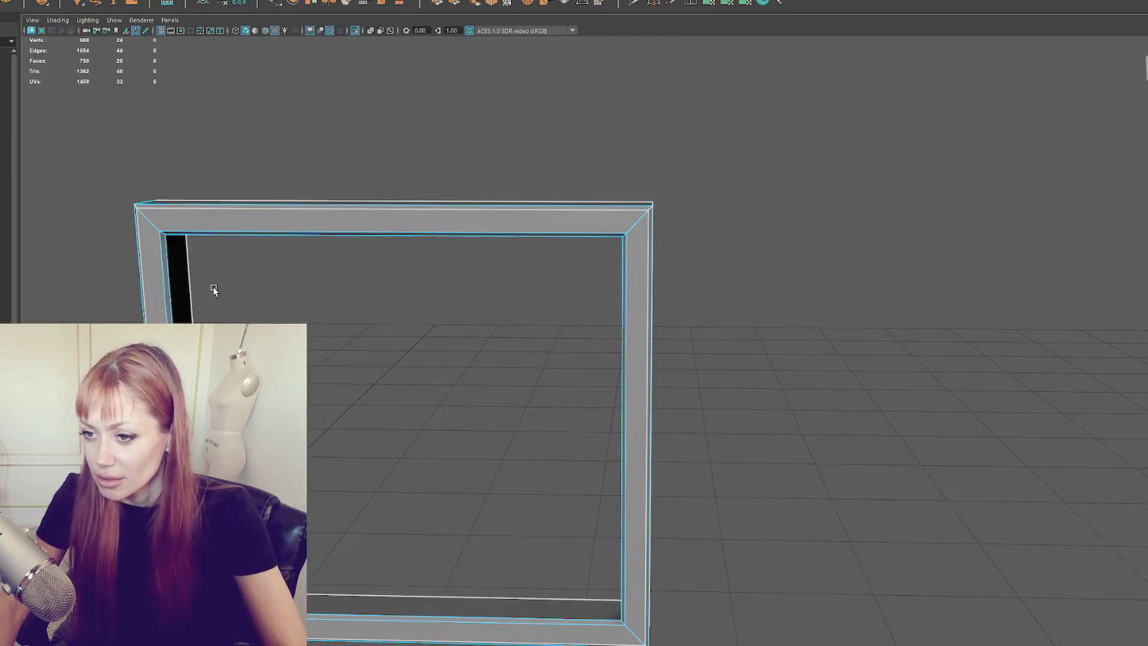
left_click_drag(192, 299, 219, 276)
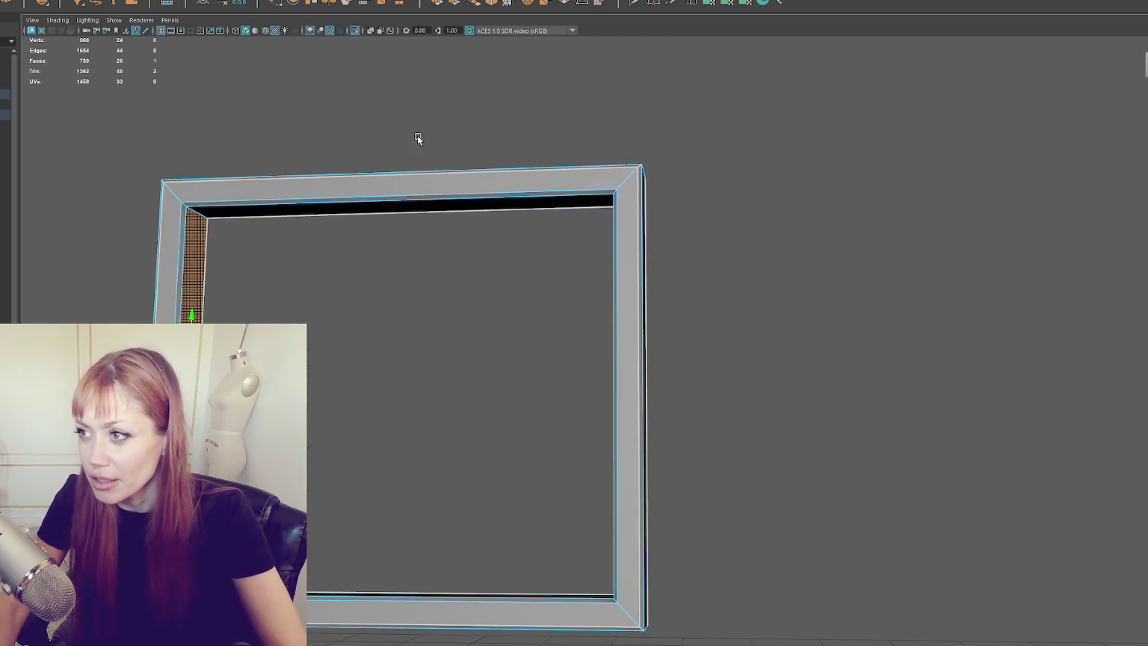
left_click(431, 205)
left_click(195, 257, "shift")
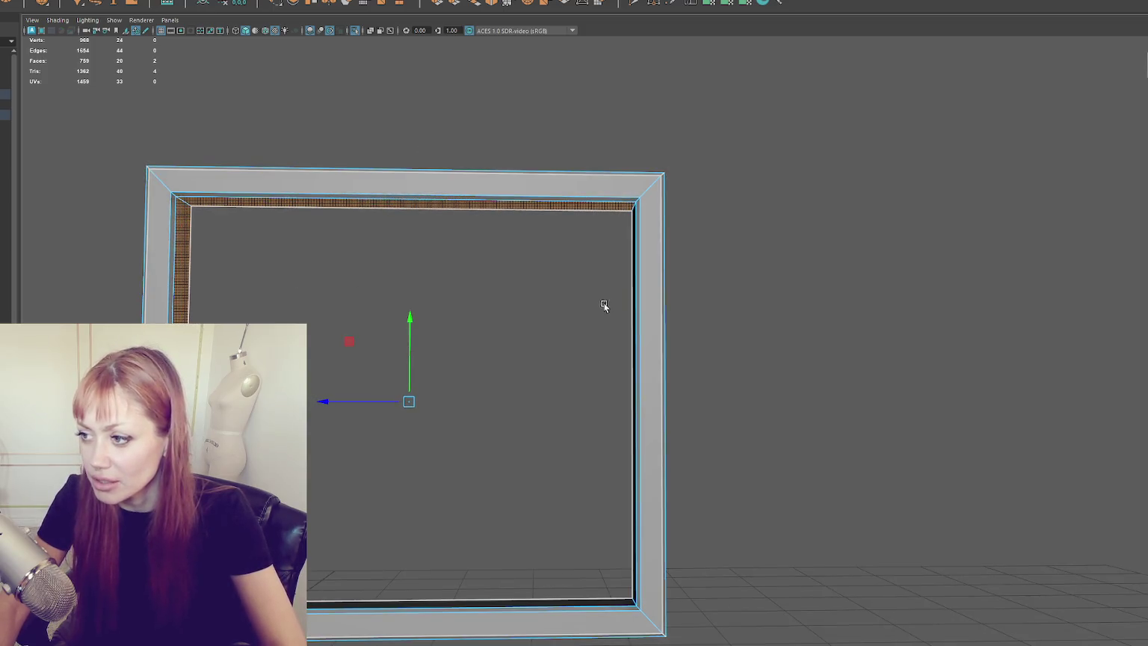
left_click(643, 299, "shift")
mouse_move(643, 299)
left_mouse_down()
mouse_move(386, 556)
mouse_move(403, 523)
left_mouse_up()
left_click(386, 555, "shift")
Extrude the four inner bevel faces and inset them toward the opening.
left_click(441, 4)
left_click_drag(414, 381, 396, 385)
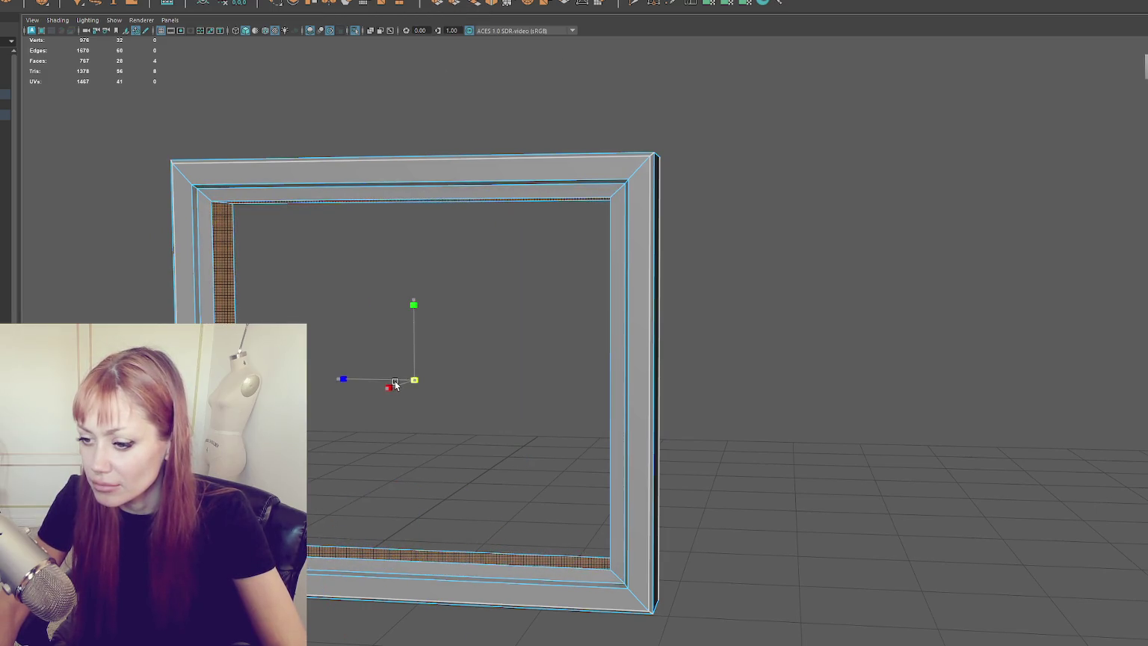
scroll(737, 259, "down", 3)
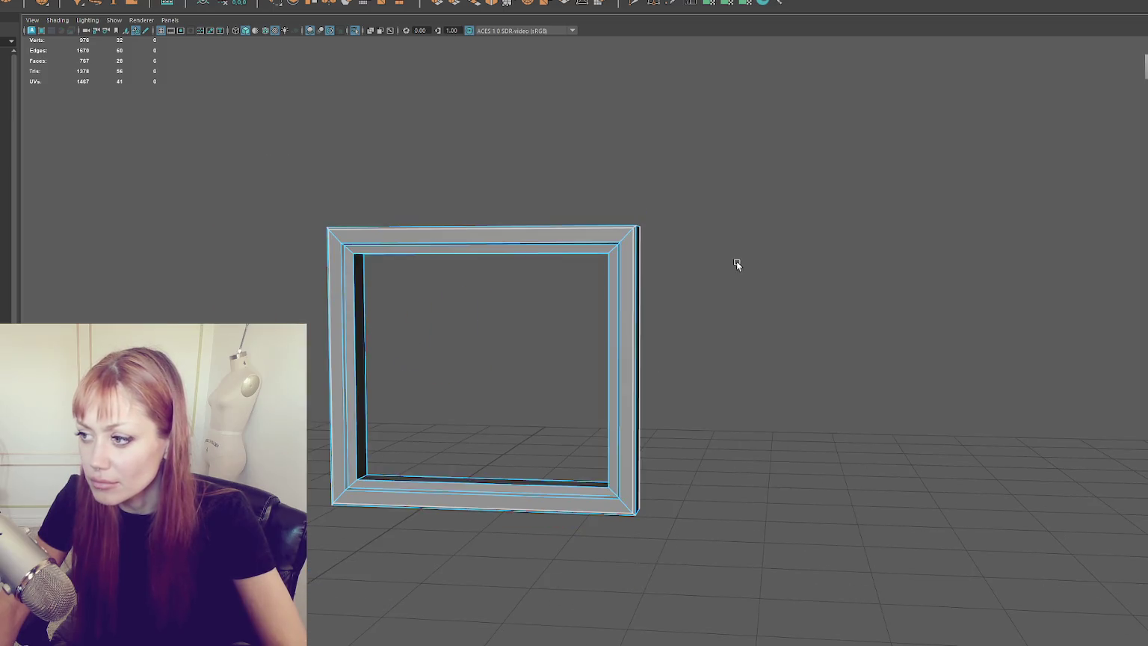
key("F8")
left_click_drag(736, 258, 782, 299)
scroll(780, 277, "up", 4)
Bevel the frame's inner edge loop with a Fraction of 0.1.
double_click(685, 257)
left_click(495, 3)
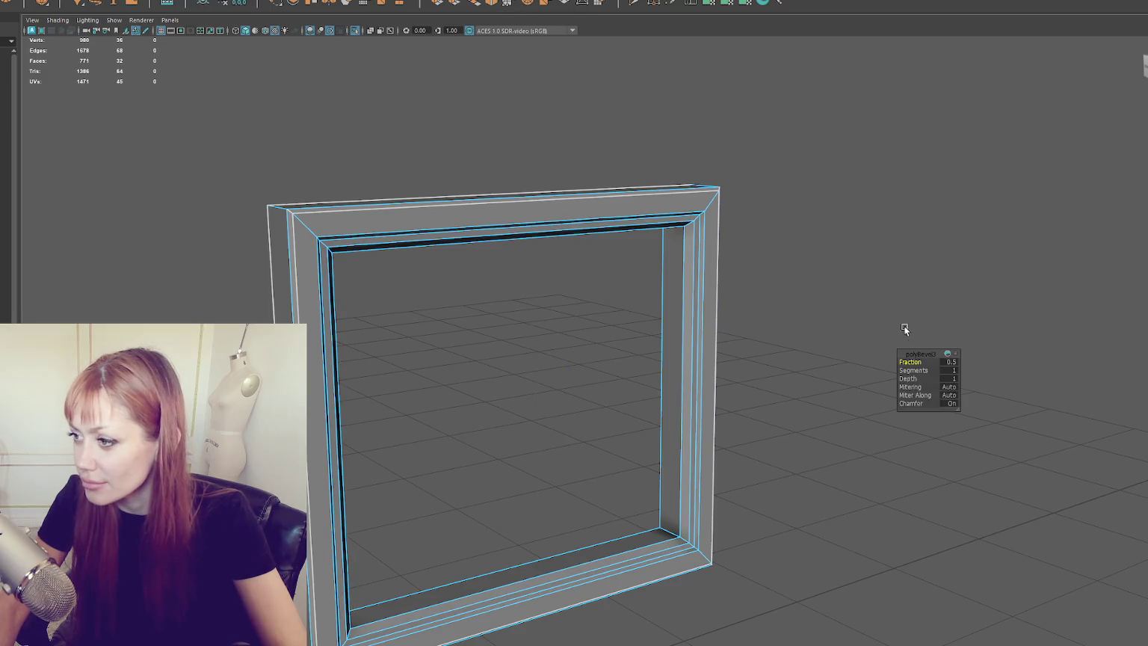
left_click(951, 363)
type("0.1")
key("Return")
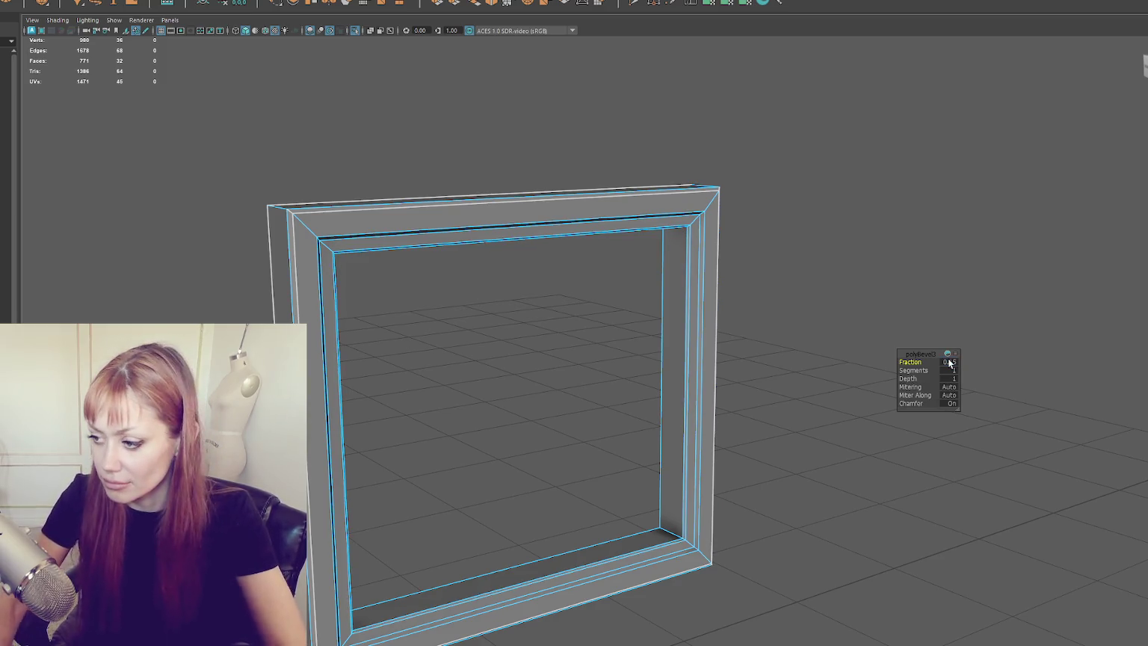
Select the frame's outer border edge loops and soften them.
mouse_move(864, 227)
left_mouse_down("alt")
mouse_move(791, 224)
mouse_move(742, 241)
left_mouse_up("alt")
scroll(673, 221, "up", 5)
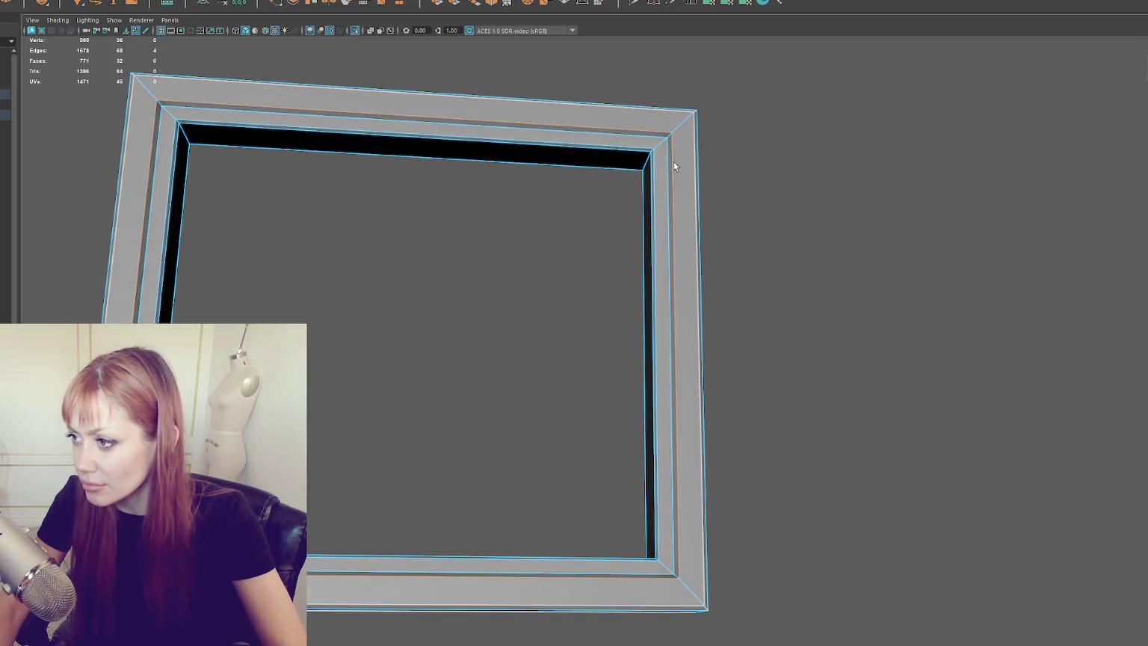
double_click(693, 166)
double_click(699, 160)
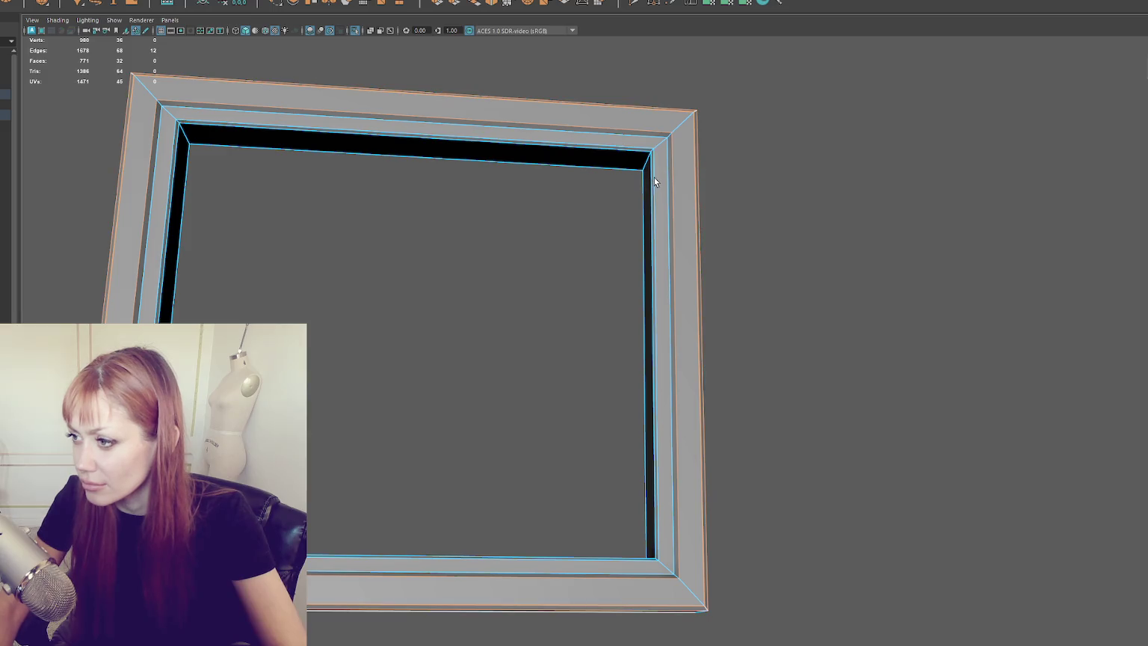
right_click(743, 159, "shift")
left_click(824, 179)
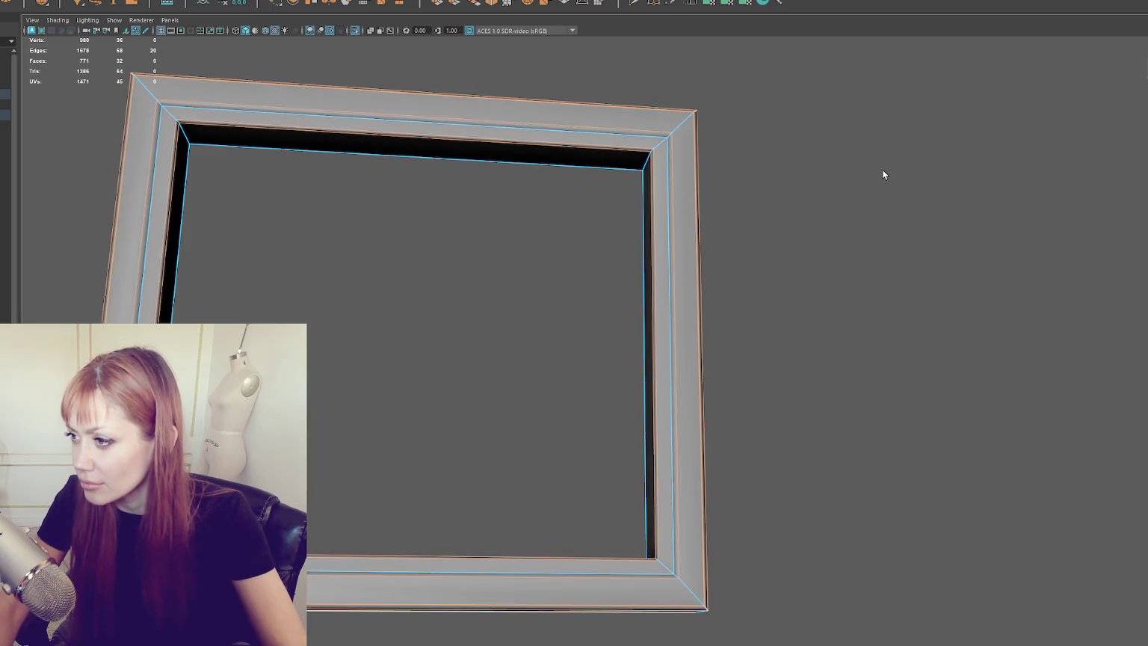
Select the frame's four corner edges and apply a second bevel to them.
mouse_move(863, 156)
left_mouse_down()
mouse_move(710, 185)
mouse_move(815, 185)
mouse_move(759, 188)
left_mouse_up()
right_click(722, 165)
key("f")
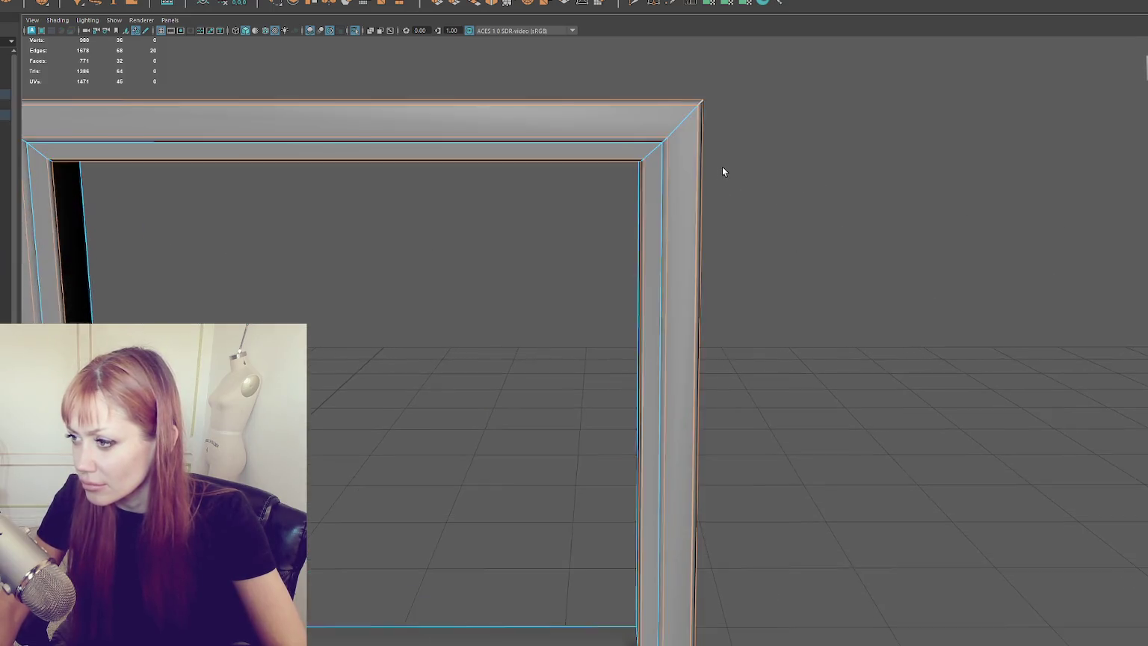
left_click(642, 138)
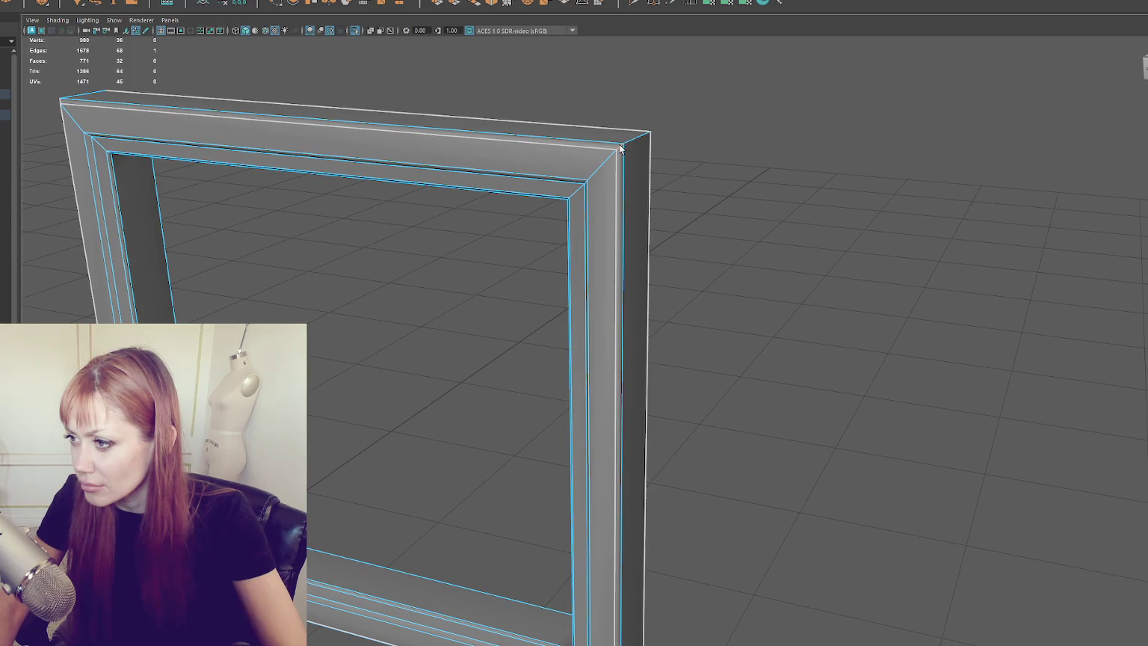
mouse_move(485, 205)
left_mouse_down()
mouse_move(494, 211)
mouse_move(331, 302)
mouse_move(394, 402)
mouse_move(513, 425)
mouse_move(553, 501)
left_mouse_up()
left_click(349, 328, "shift")
left_click(351, 332, "shift")
scroll(386, 314, "down", 3)
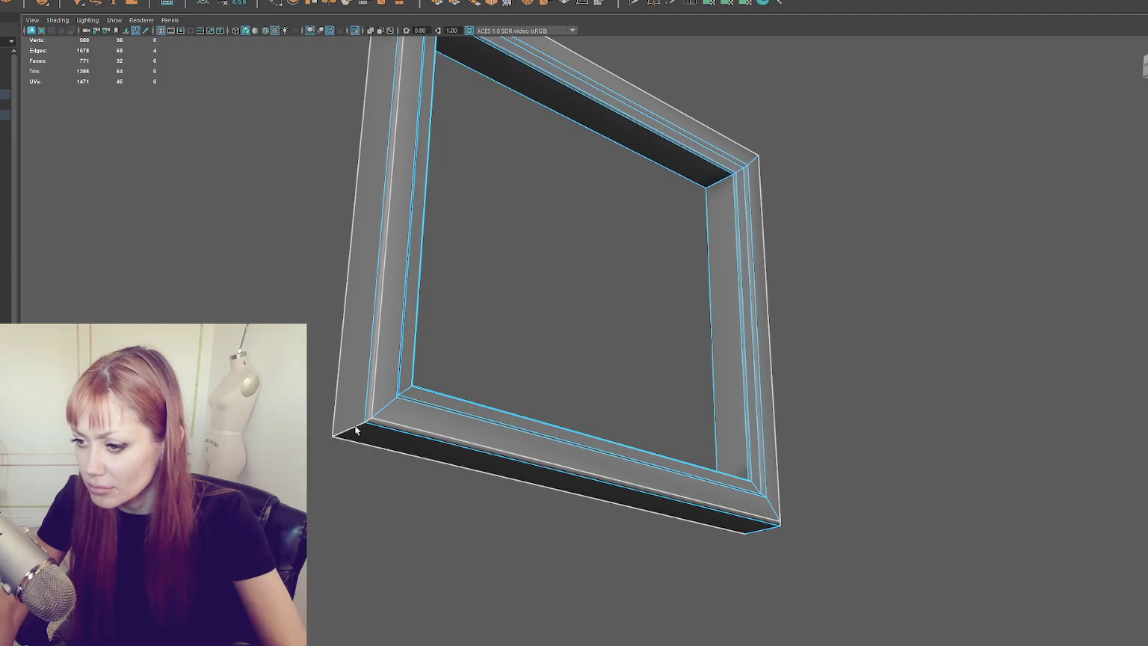
left_click(356, 430, "shift")
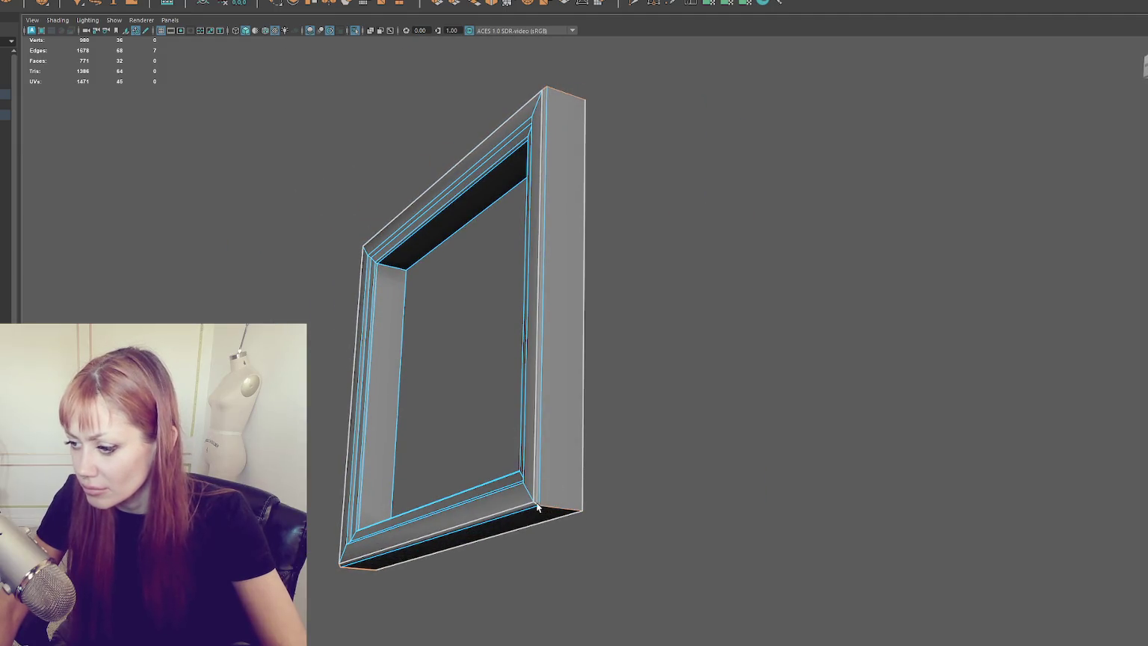
left_click(492, 3)
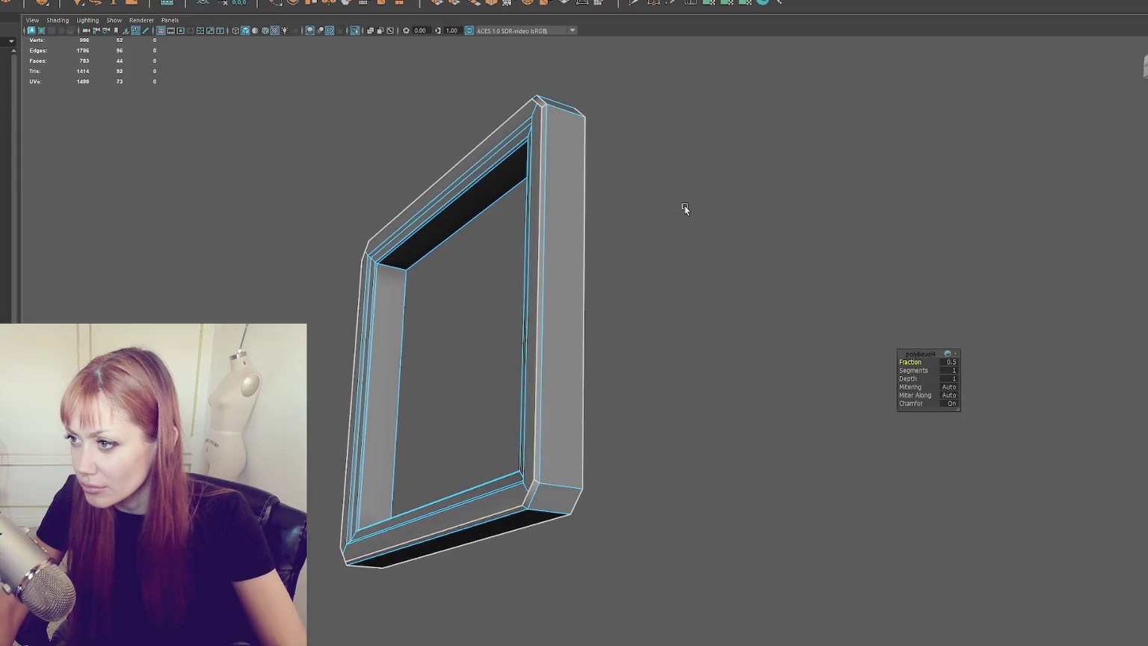
Narrow the corner bevel to Fraction 0.1 and view the frame in wireframe.
type("0.1")
key("Return")
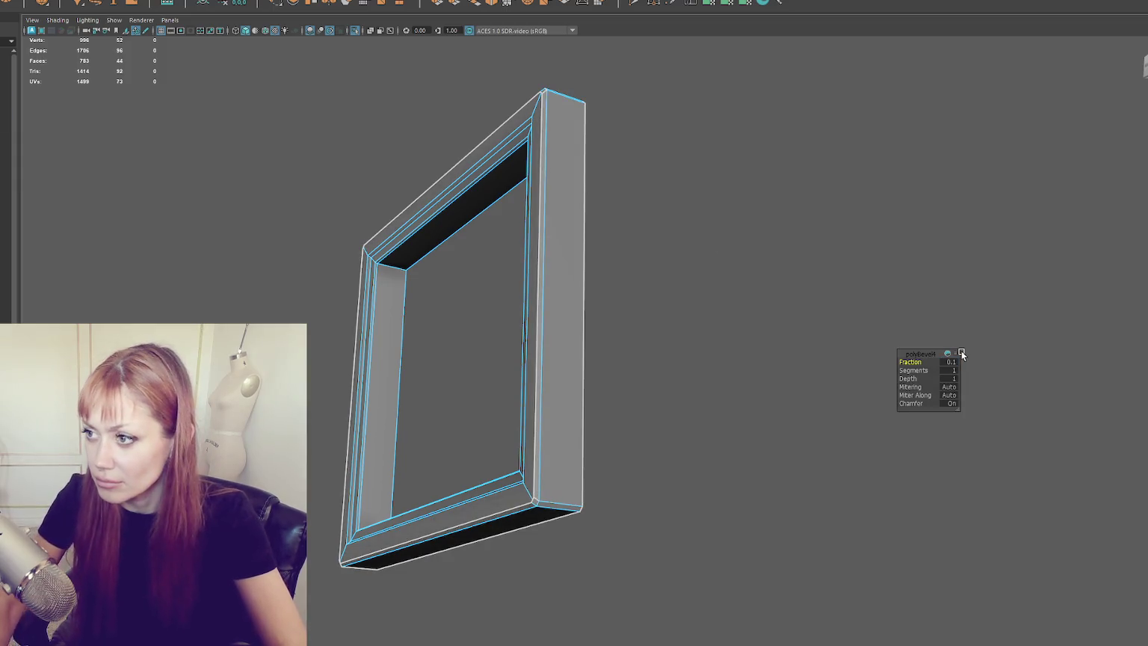
left_click_drag(686, 128, 709, 166, "alt")
key("4")
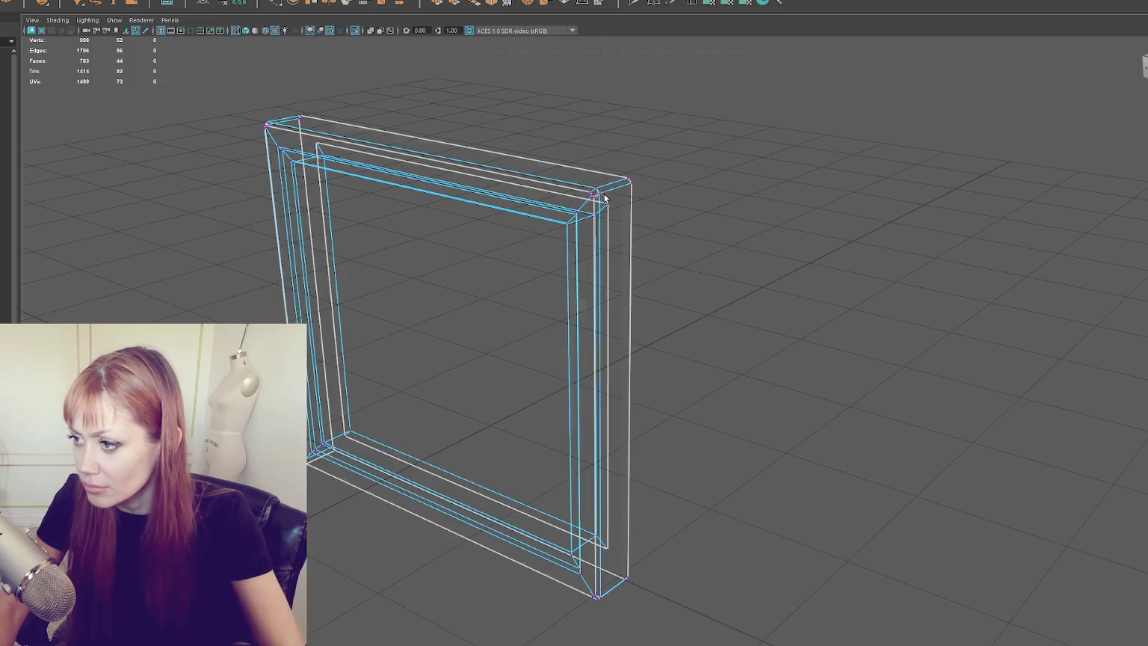
Merge/Collapse the stray vertices at the top-left, bottom-left and bottom-right frame corners.
left_click(90, 1)
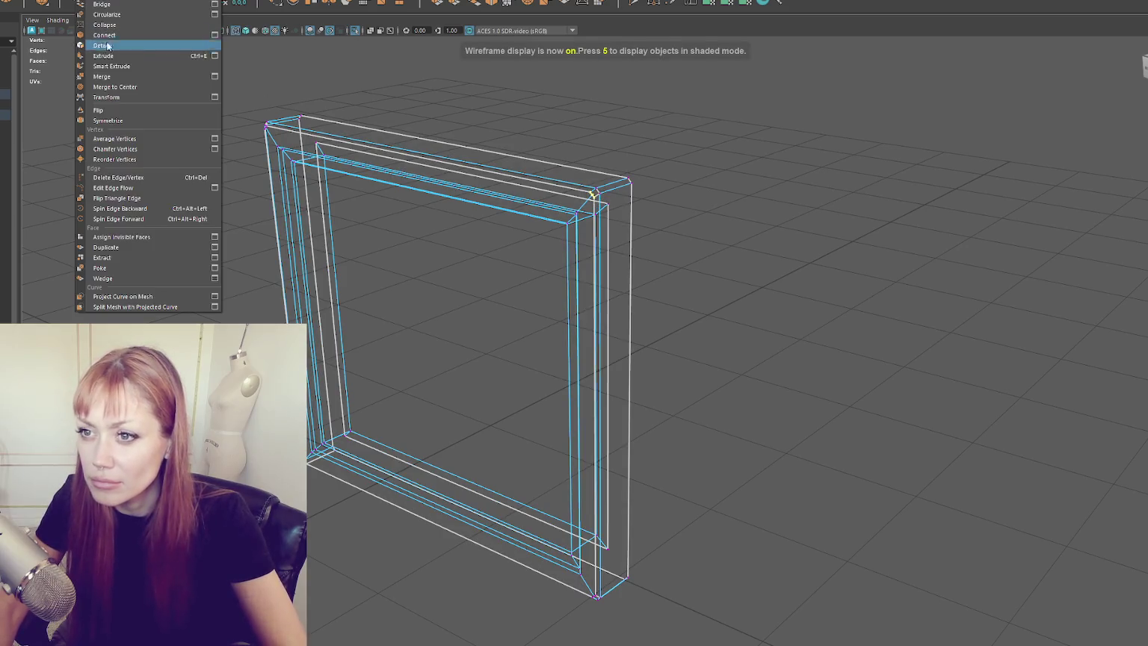
left_click(134, 80)
left_click_drag(320, 187, 447, 171, "alt")
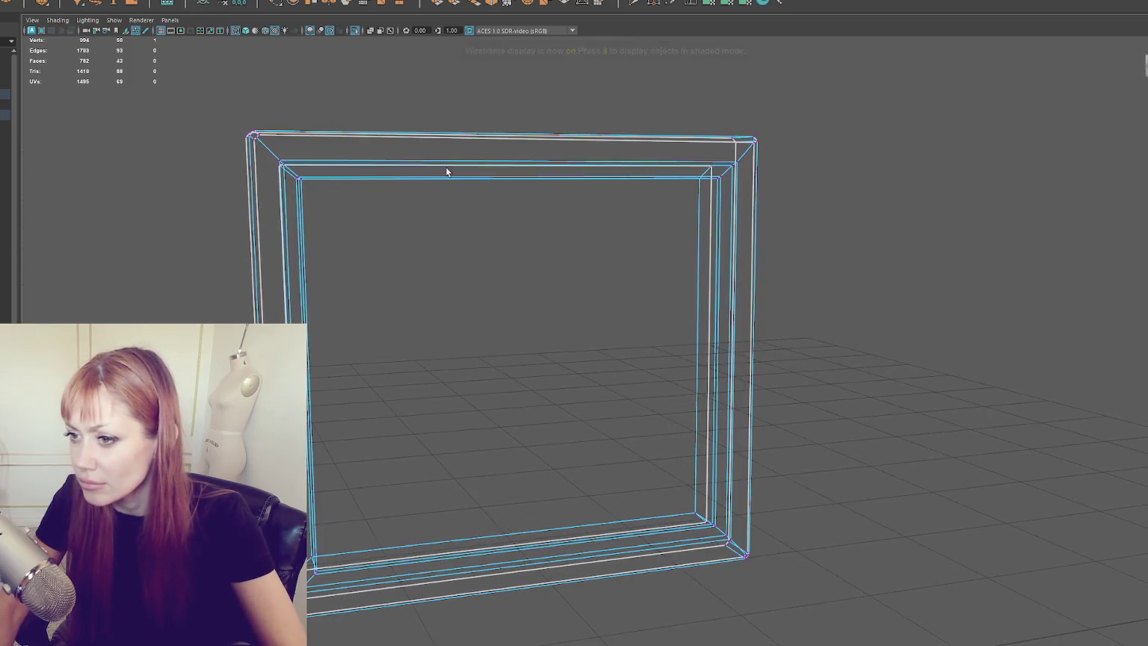
left_click(253, 147)
mouse_move(416, 439)
left_mouse_down("alt")
mouse_move(312, 389)
mouse_move(308, 308)
left_mouse_up("alt")
left_click(296, 305)
left_click_drag(410, 303, 621, 320, "alt")
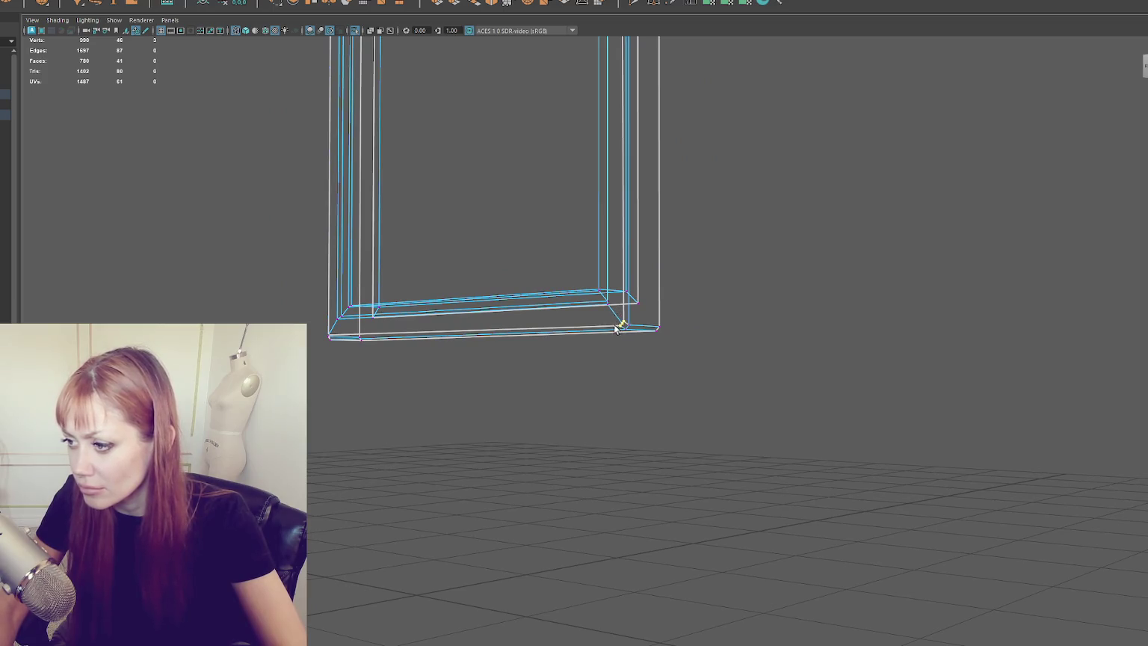
left_click(616, 329)
Return the frame to textured shaded display, viewed from the front.
key("6")
right_click(701, 259)
left_click_drag(793, 184, 641, 187, "alt")
right_click(728, 196)
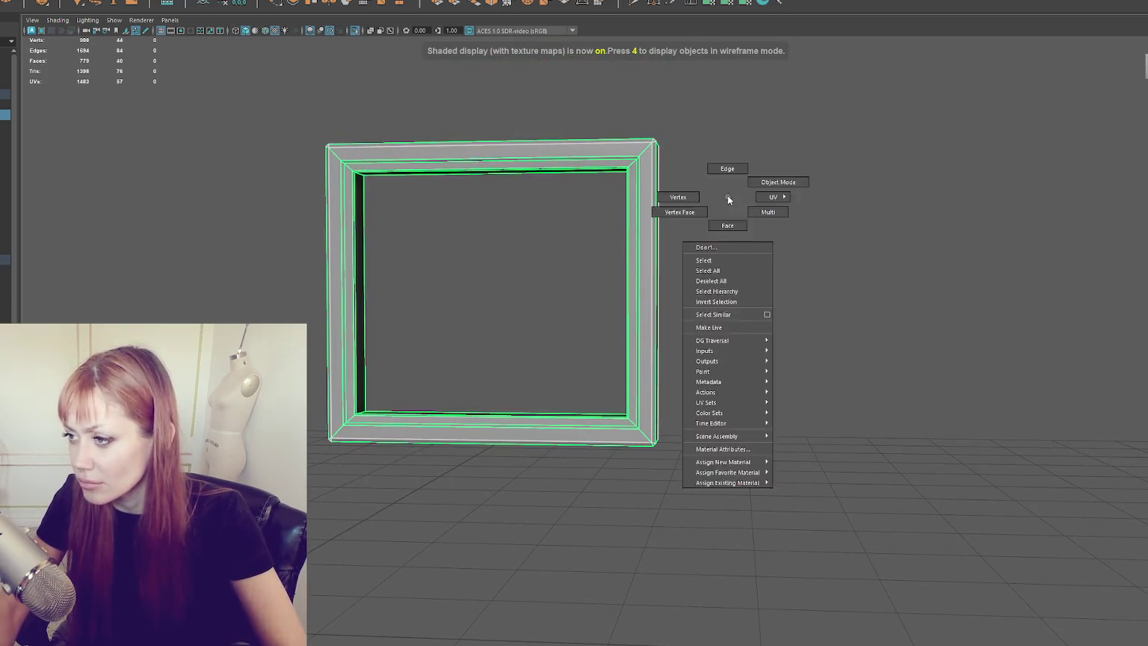
Select the frame's edges and apply Soften Edge to them.
key("F10")
left_click(657, 157)
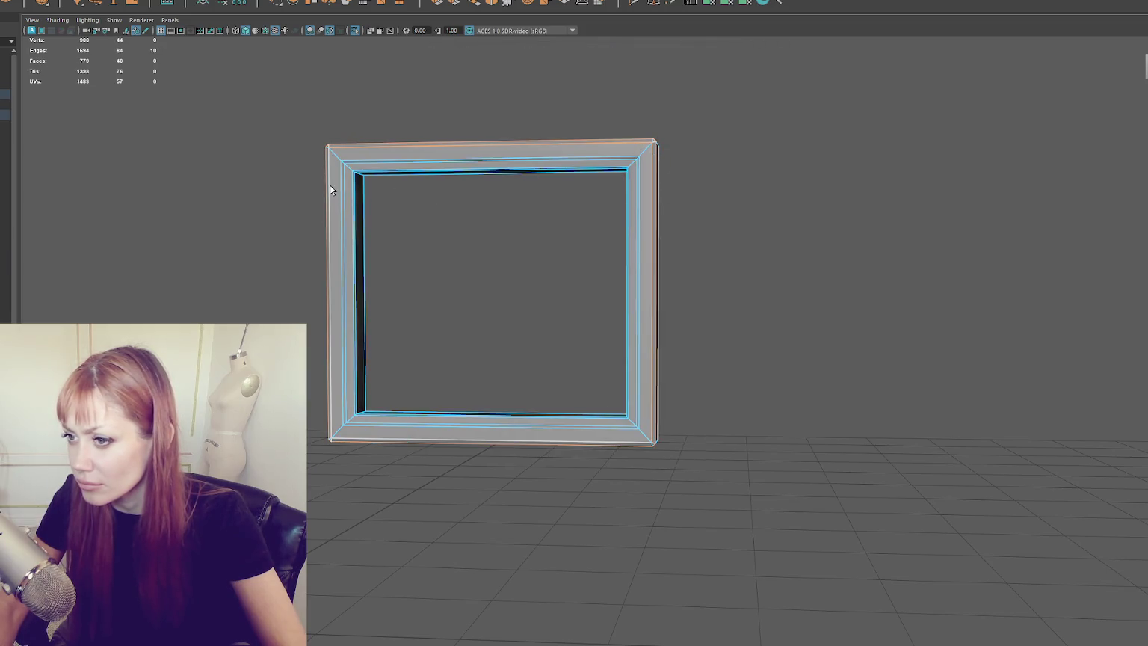
right_click(740, 254)
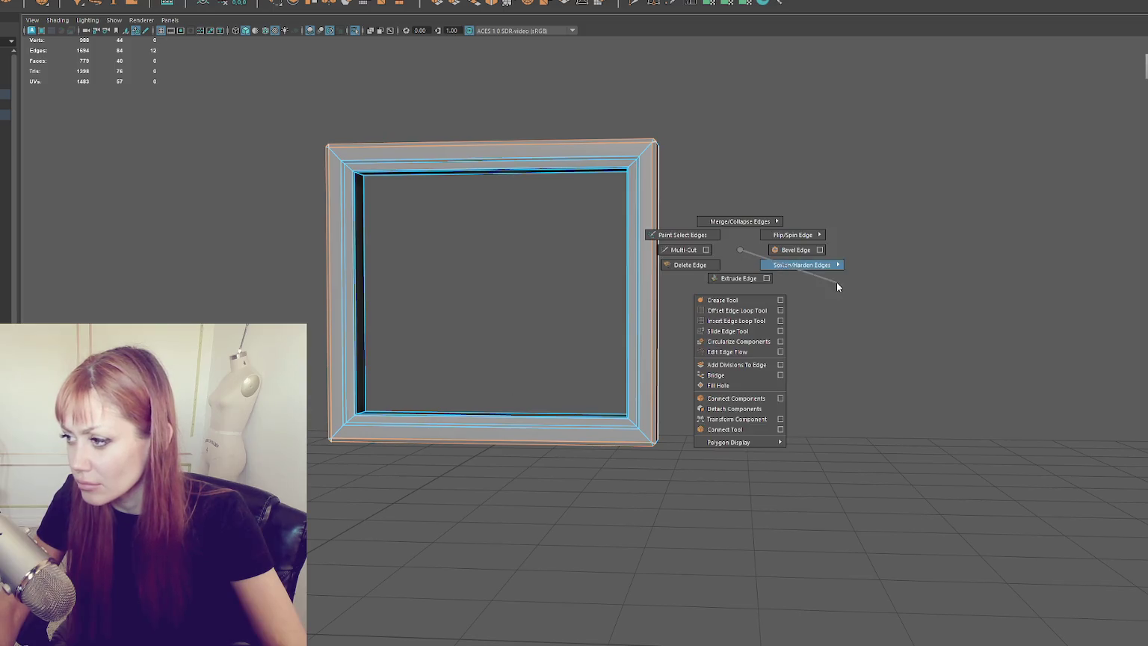
mouse_move(738, 162)
left_mouse_down("alt")
mouse_move(762, 133)
mouse_move(682, 147)
left_mouse_up("alt")
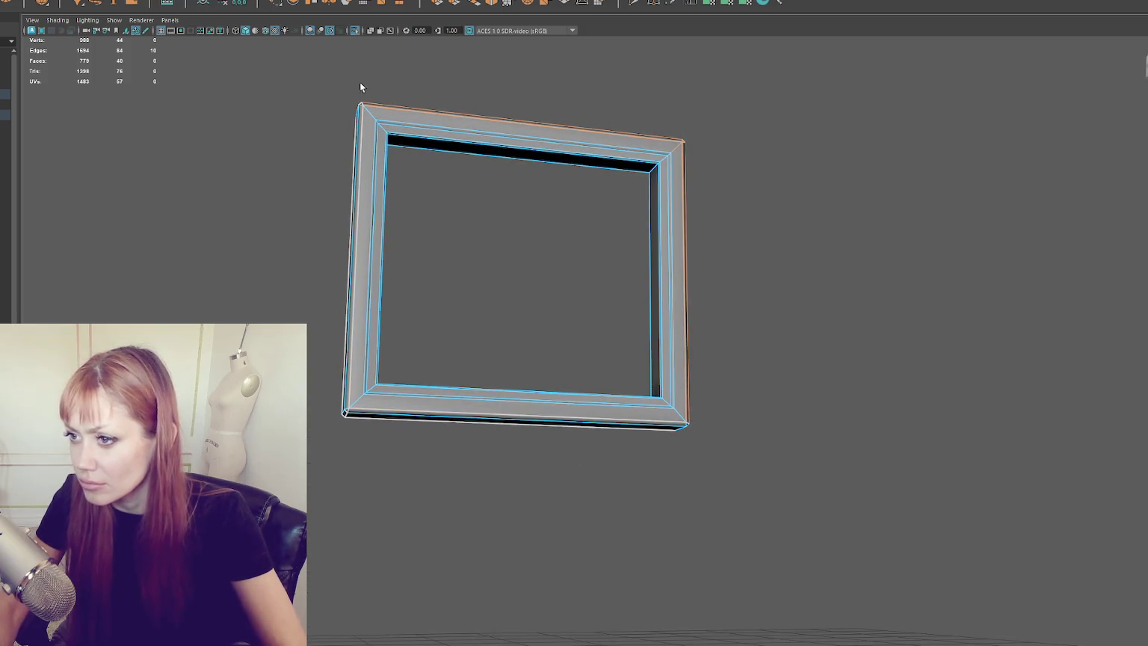
key("4")
right_click(738, 98, "shift")
mouse_move(854, 128)
left_mouse_down("alt")
mouse_move(774, 121)
mouse_move(353, 153)
left_mouse_up("alt")
right_click(359, 116, "shift")
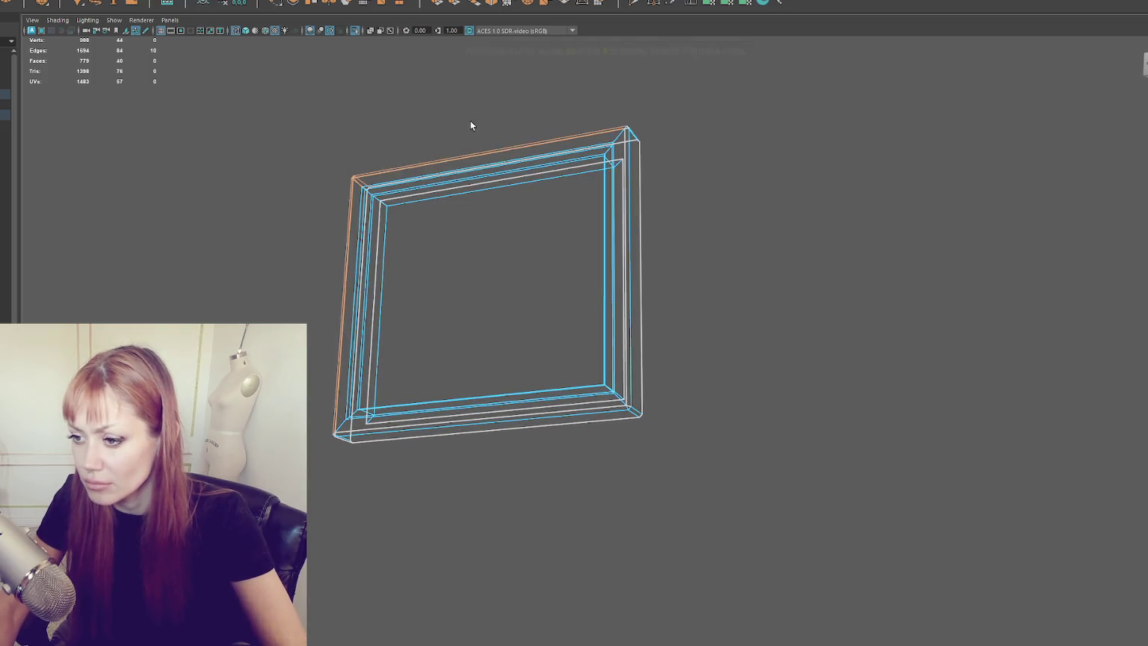
left_click_drag(469, 120, 379, 362, "alt")
right_click(295, 232, "shift")
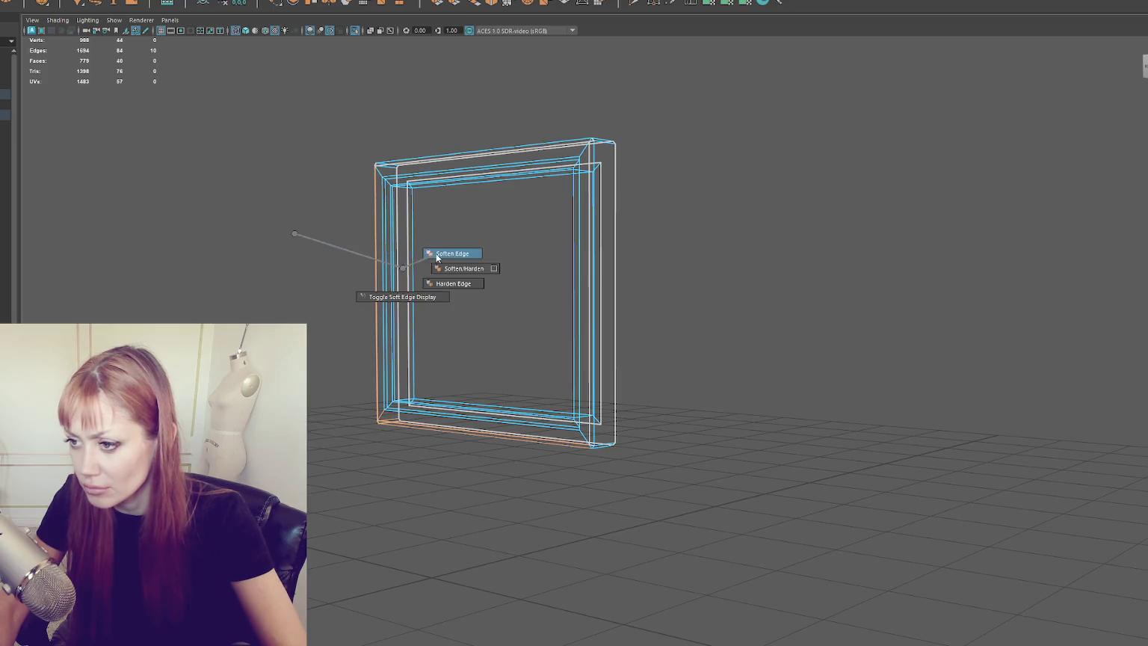
Return to shaded display and reframe the view on the smoothed frame.
left_click_drag(436, 256, 650, 323, "alt")
right_click(768, 269, "shift")
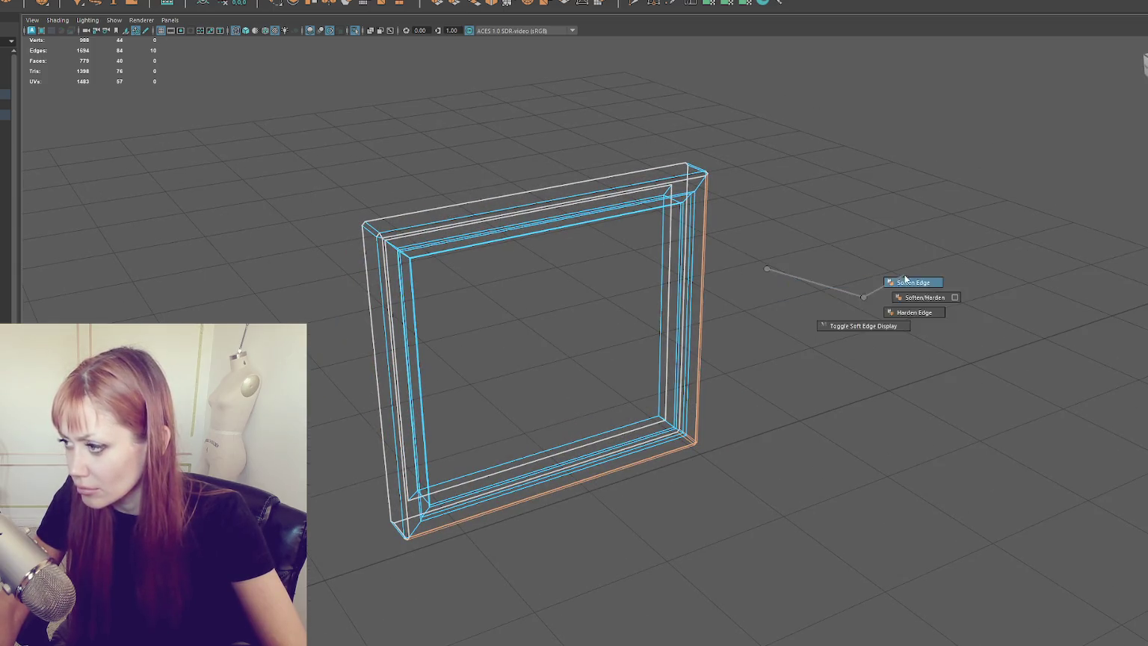
key("5")
mouse_move(797, 134)
left_mouse_down("alt")
mouse_move(730, 128)
mouse_move(795, 128)
left_mouse_up("alt")
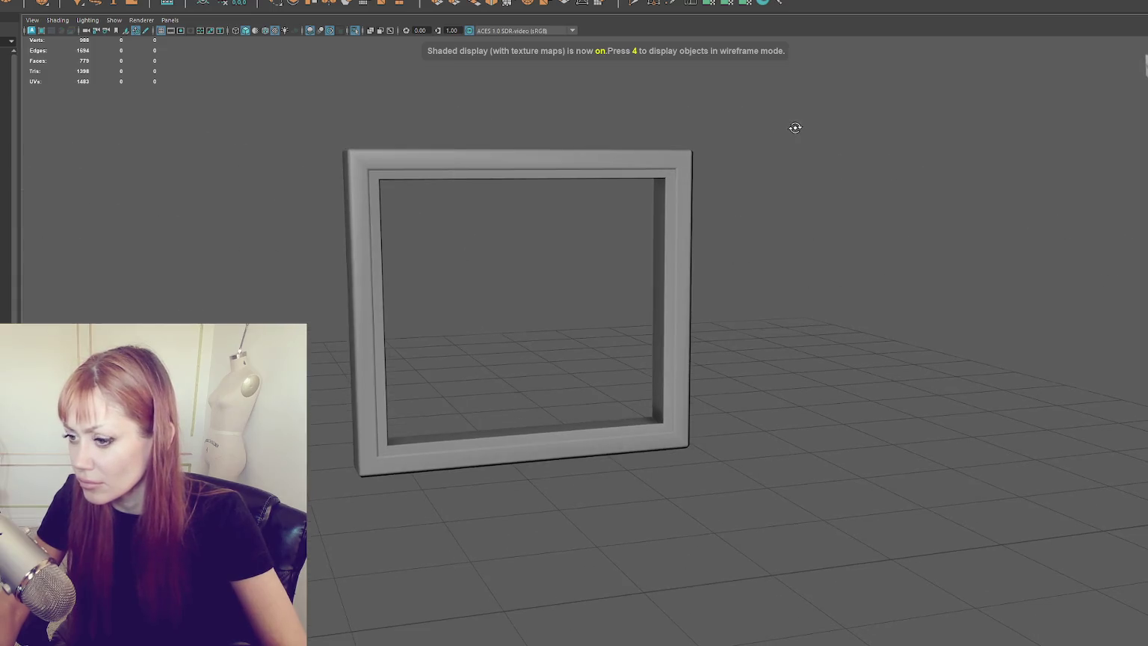
scroll(748, 224, "up", 3)
mouse_move(728, 216)
left_mouse_down("alt")
mouse_move(687, 179)
mouse_move(462, 227)
left_mouse_up("alt")
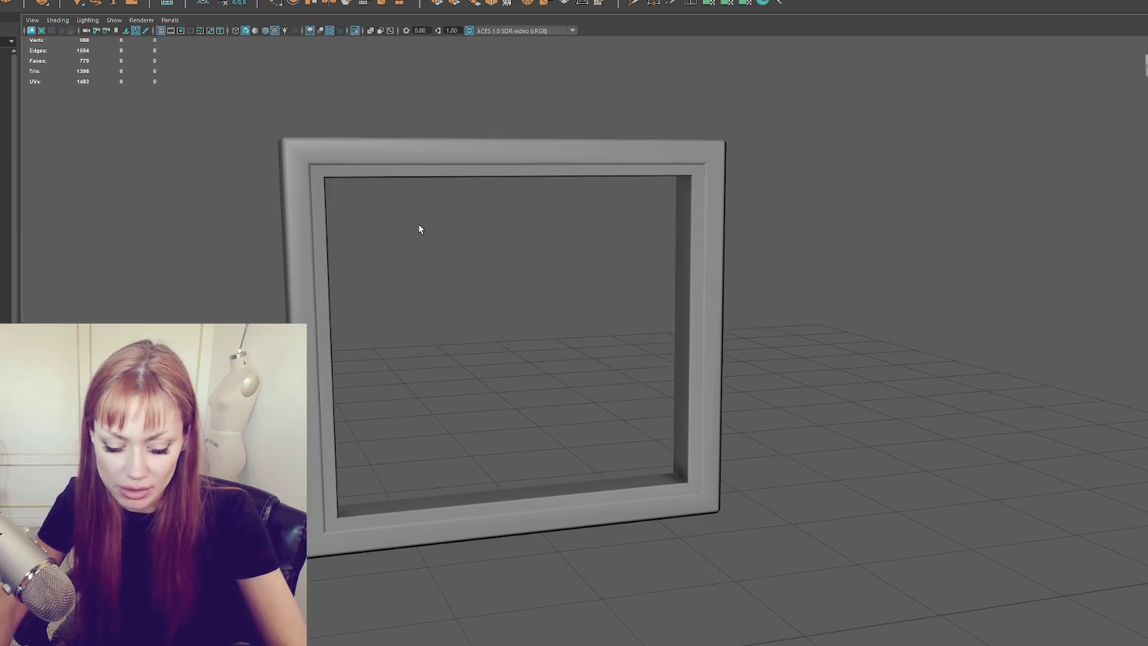
Show the full scene again and move the window frame back into the wall.
key("ctrl+1")
left_click(559, 142)
mouse_move(559, 142)
left_mouse_down("alt")
mouse_move(569, 196)
mouse_move(559, 171)
mouse_move(504, 161)
left_mouse_up("alt")
key("w")
mouse_move(542, 324)
left_mouse_down()
mouse_move(561, 346)
mouse_move(707, 325)
mouse_move(613, 315)
mouse_move(638, 317)
left_mouse_up()
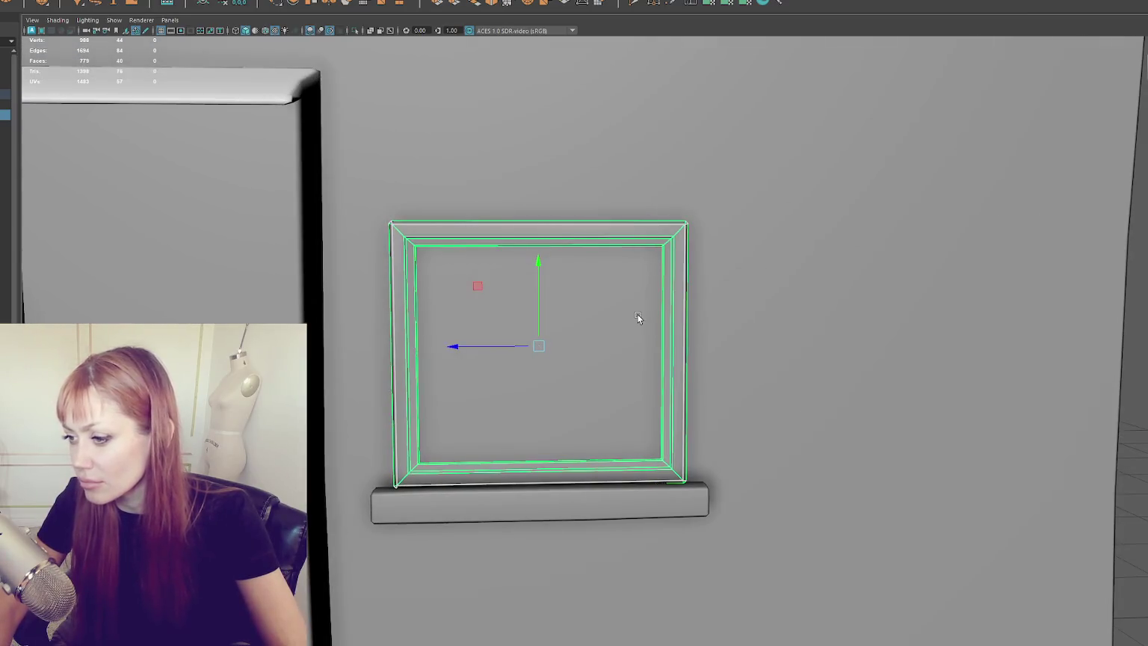
scroll(687, 117, "down", 3)
mouse_move(687, 116)
left_mouse_down("alt")
mouse_move(538, 329)
mouse_move(551, 331)
mouse_move(538, 333)
left_mouse_up("alt")
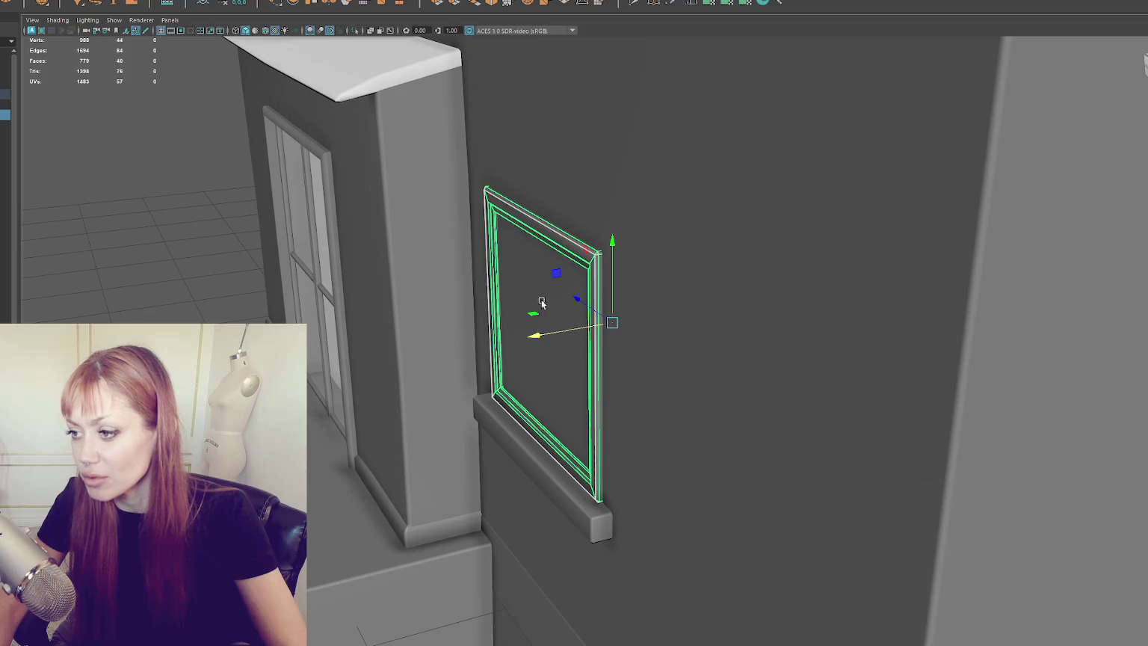
Duplicate the window frame with Ctrl+D.
mouse_move(573, 192)
left_mouse_down("alt")
mouse_move(637, 315)
mouse_move(543, 233)
left_mouse_up("alt")
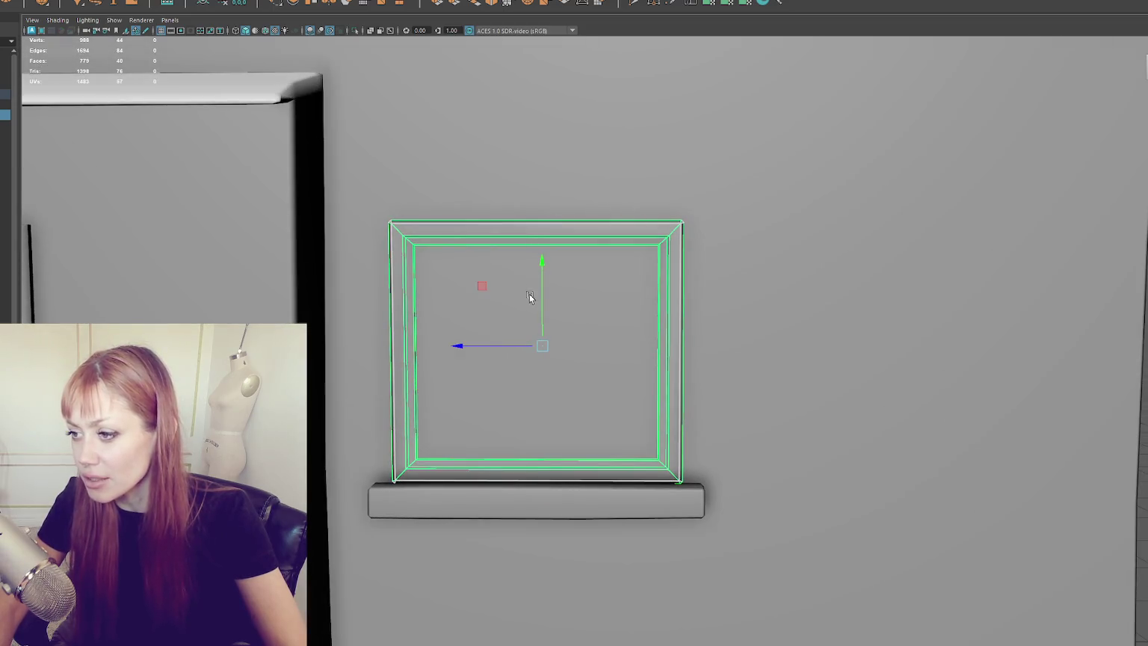
scroll(572, 269, "down", 3)
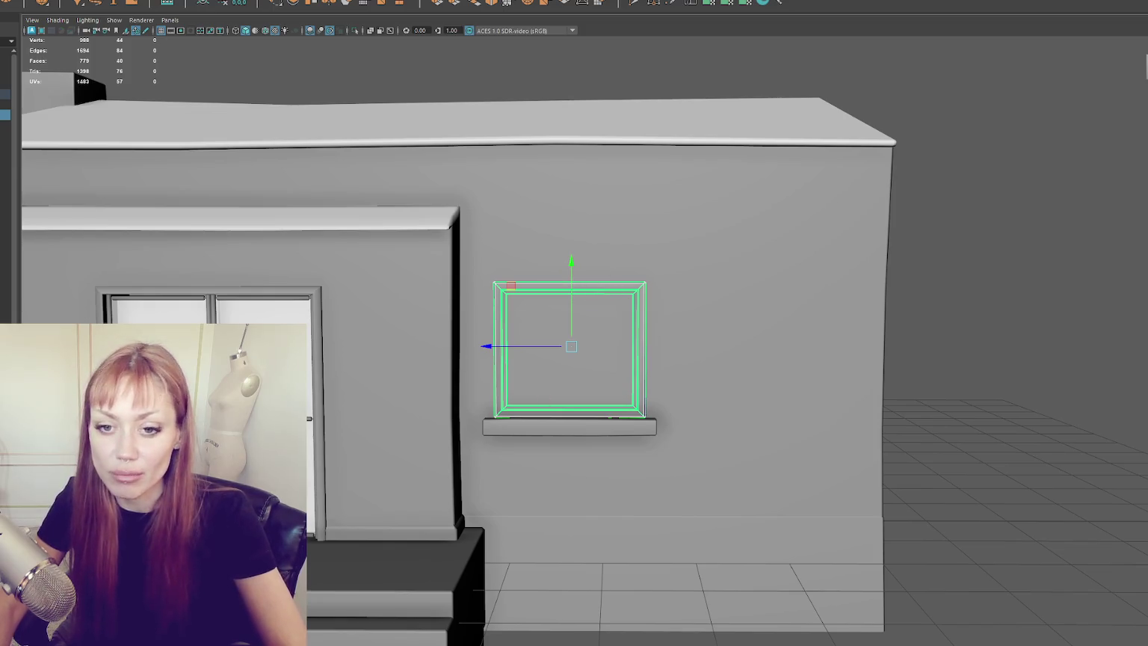
scroll(541, 311, "up", 2)
scroll(508, 287, "up", 2)
mouse_move(508, 287)
left_mouse_down("alt")
mouse_move(540, 311)
mouse_move(561, 300)
left_mouse_up("alt")
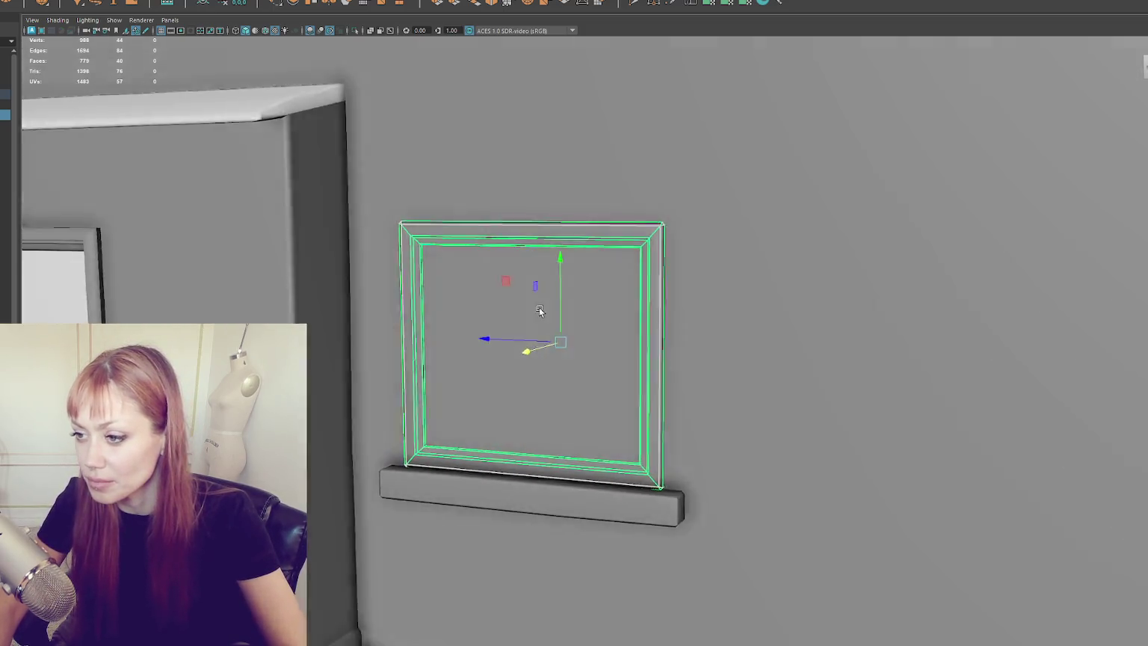
scroll(540, 311, "down", 2)
scroll(546, 312, "up", 2)
key("ctrl+d")
mouse_move(609, 158)
left_mouse_down()
mouse_move(645, 171)
mouse_move(537, 226)
left_mouse_up()
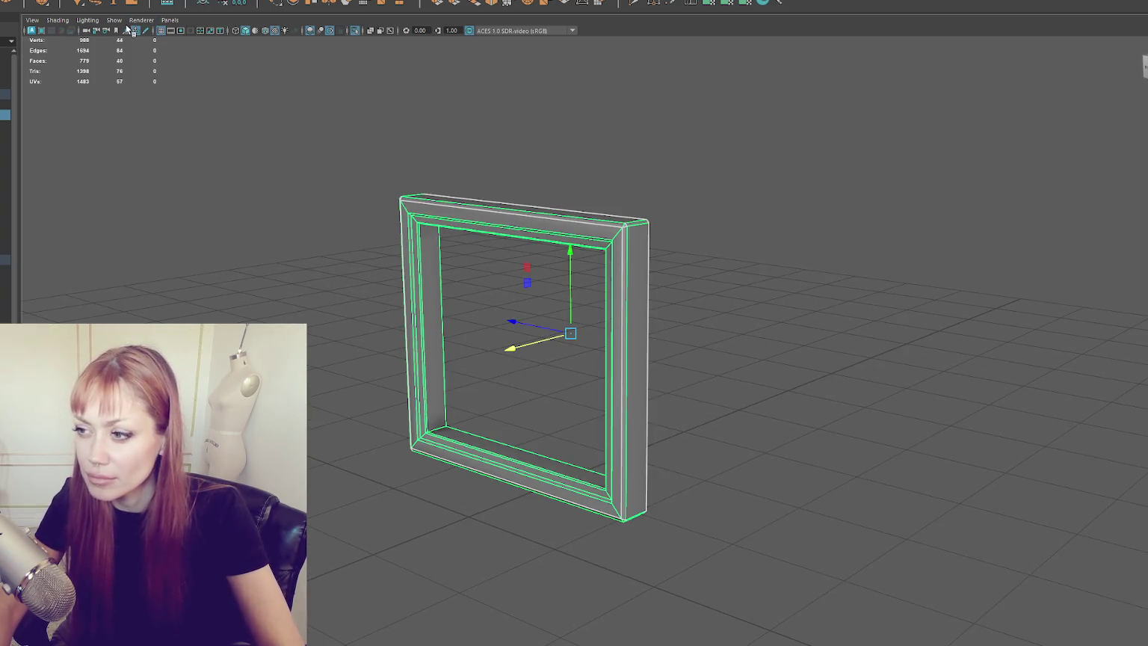
Stretch the new cube into a tall thin bar and centre it inside the frame.
scroll(444, 339, "down", 5)
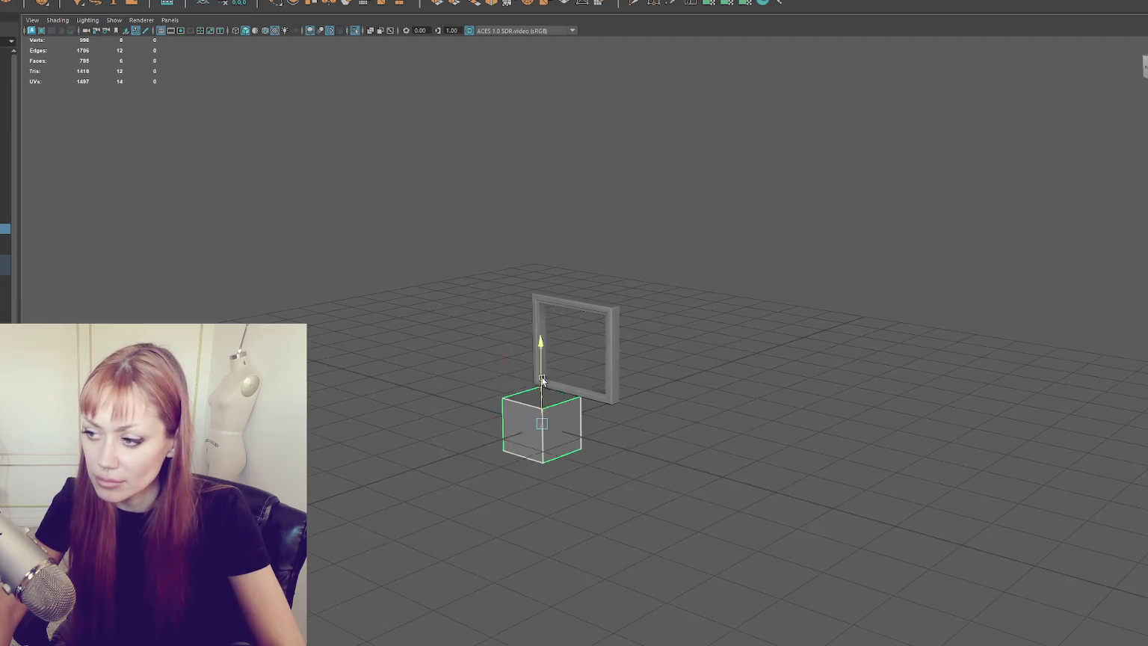
mouse_move(542, 381)
left_mouse_down()
mouse_move(568, 274)
mouse_move(646, 313)
mouse_move(543, 306)
mouse_move(582, 358)
mouse_move(576, 411)
mouse_move(674, 358)
mouse_move(544, 373)
left_mouse_up()
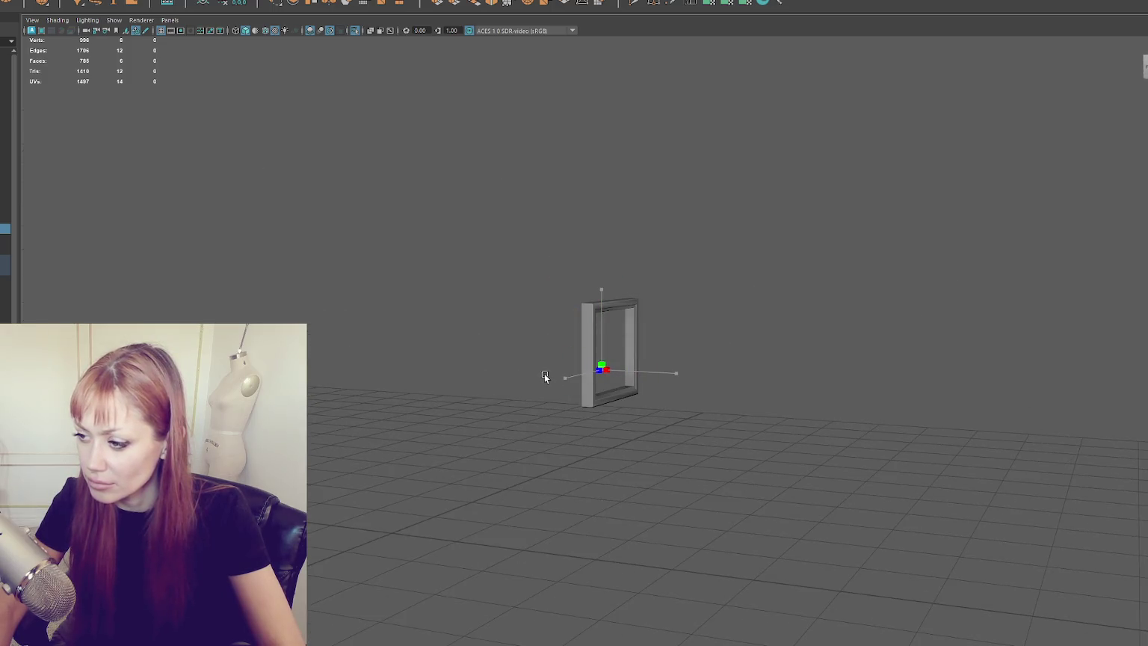
mouse_move(601, 334)
left_mouse_down()
mouse_move(599, 360)
mouse_move(620, 390)
mouse_move(606, 394)
mouse_move(617, 361)
left_mouse_up()
key("f")
mouse_move(611, 321)
left_mouse_down()
mouse_move(646, 176)
mouse_move(623, 303)
mouse_move(653, 44)
mouse_move(630, 233)
left_mouse_up()
key("r")
key("w")
mouse_move(616, 329)
left_mouse_down()
mouse_move(618, 223)
mouse_move(603, 209)
mouse_move(628, 185)
mouse_move(597, 197)
mouse_move(618, 226)
mouse_move(616, 250)
mouse_move(742, 229)
mouse_move(628, 261)
left_mouse_up()
Check the bar in wireframe, then select its end faces.
key("4")
key("5")
key("w")
left_click(578, 256)
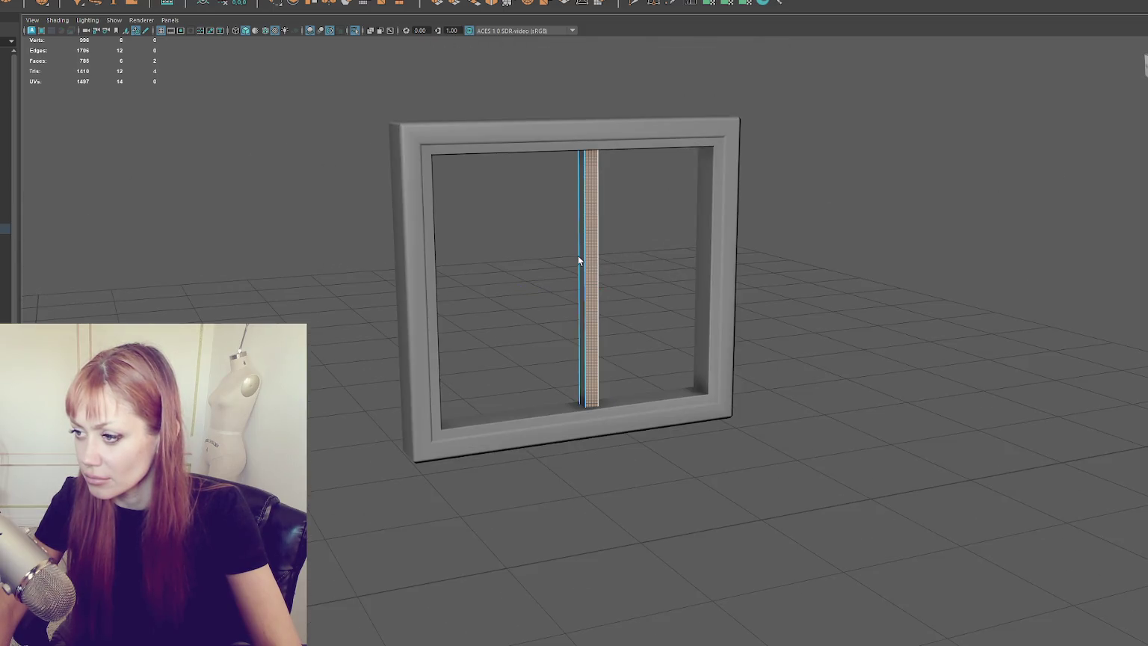
Delete the bar's end faces and reselect the bar as an object.
key("Delete")
scroll(577, 231, "down", 3)
mouse_move(538, 154)
left_mouse_down()
mouse_move(631, 499)
mouse_move(624, 466)
left_mouse_up()
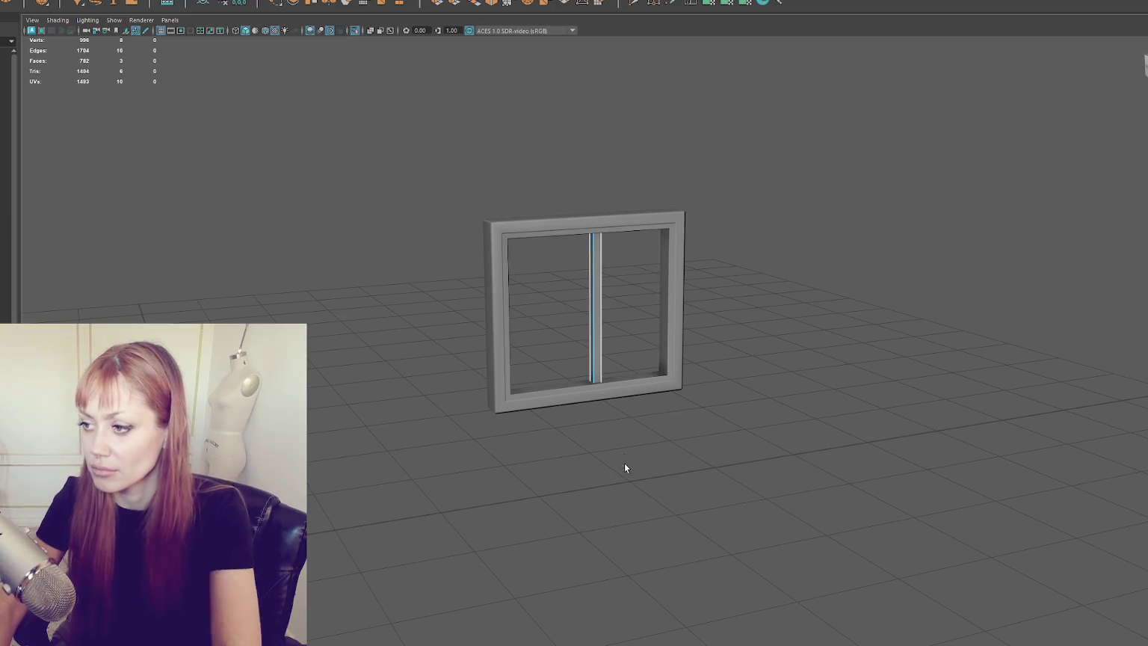
right_click(574, 187)
left_click(602, 274)
left_click_drag(603, 274, 615, 323)
left_click(614, 323)
Set the bar's edge smoothing from the polygon editing menu.
left_click(562, 303)
right_click(611, 247)
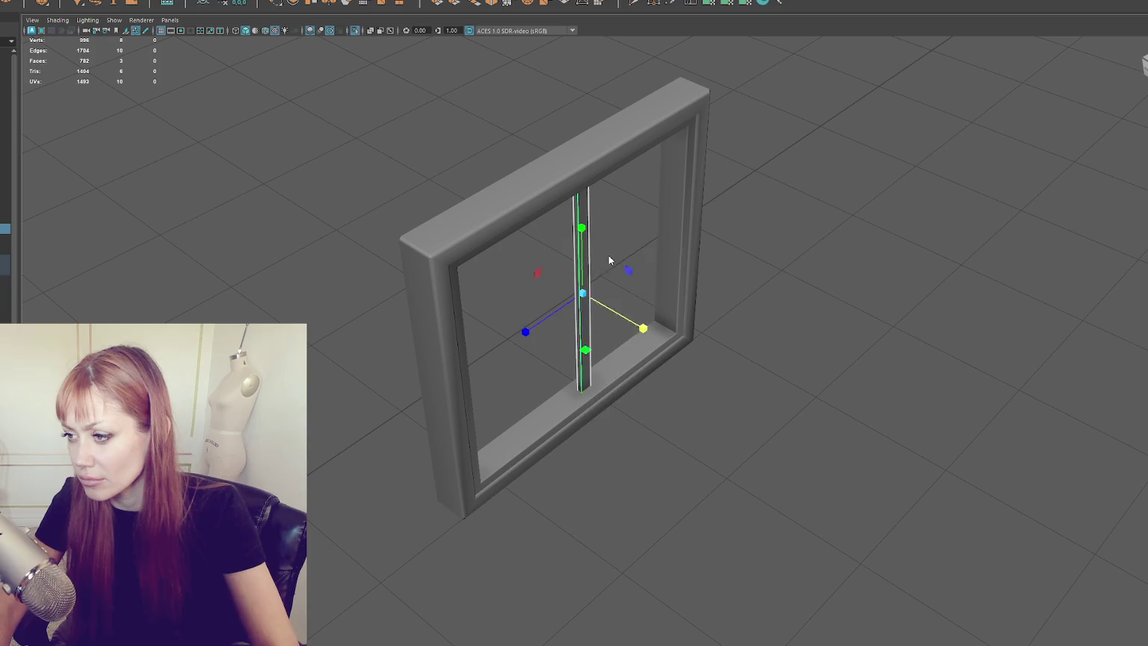
left_click(565, 301)
left_click_drag(565, 301, 547, 271)
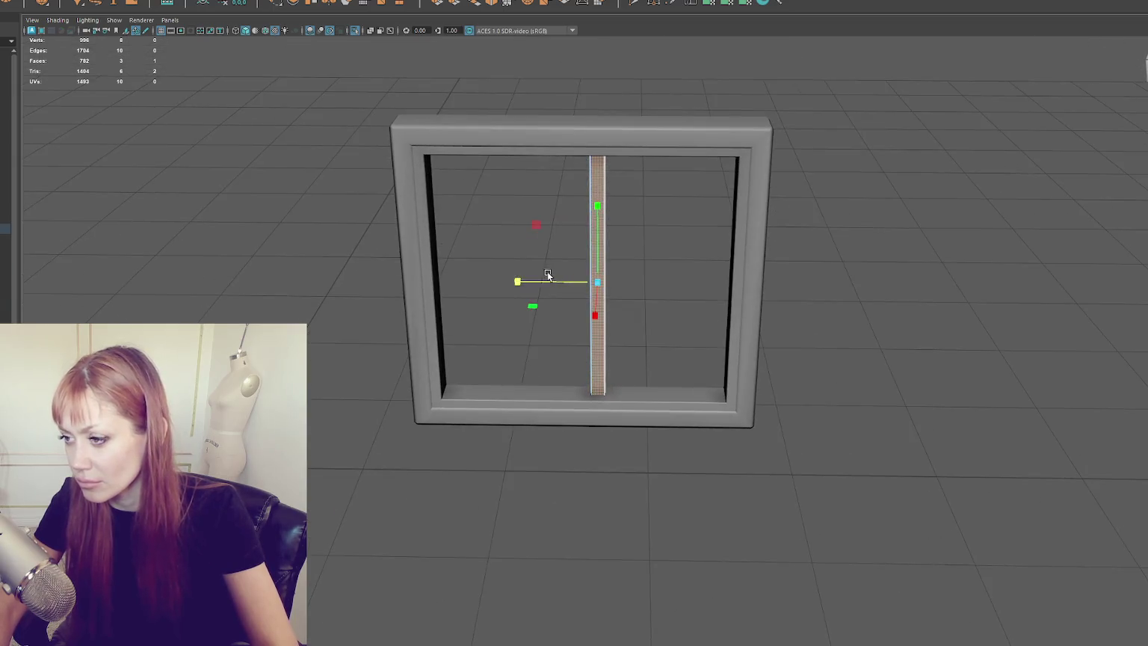
left_click_drag(682, 205, 555, 260)
right_click(701, 205, "shift")
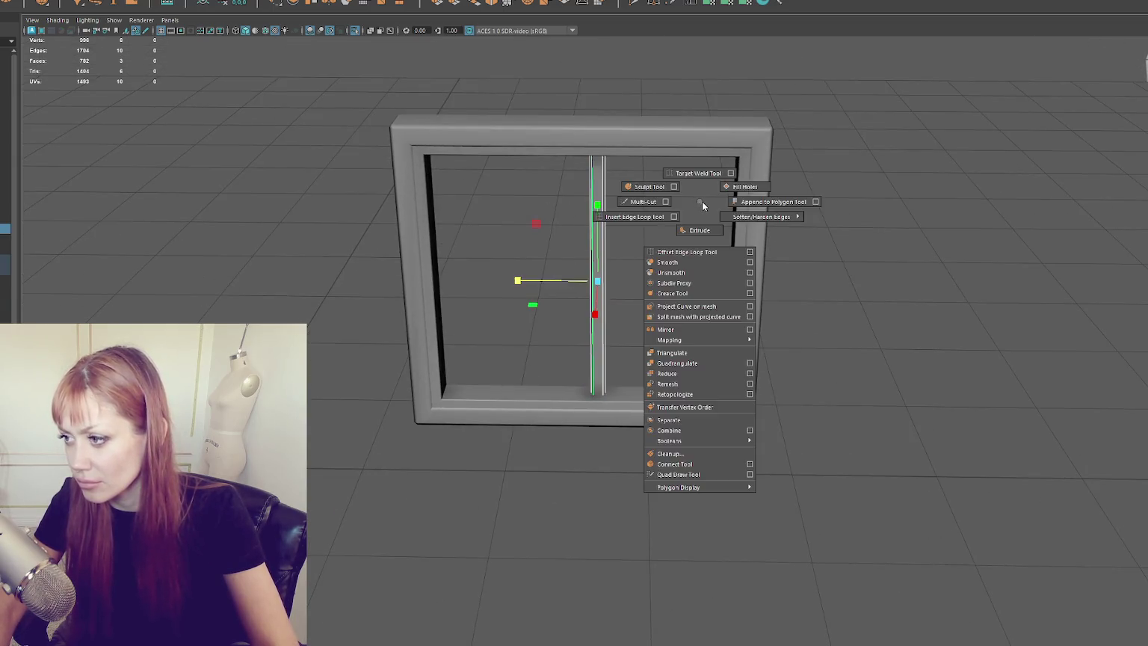
left_click(833, 239)
Rotate the bar 90° to lie horizontally and scale it across the frame width.
mouse_move(651, 286)
left_mouse_down()
mouse_move(635, 302)
mouse_move(587, 293)
left_mouse_up()
key("e")
mouse_move(631, 233)
left_mouse_down()
mouse_move(644, 297)
mouse_move(763, 269)
left_mouse_up()
key("r")
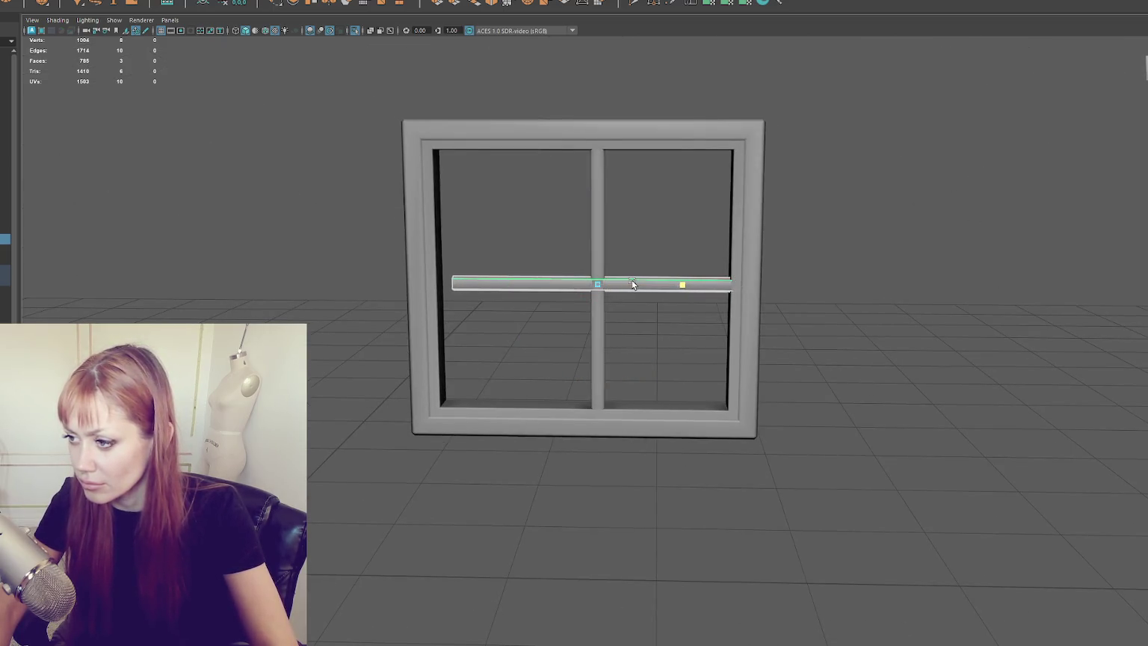
mouse_move(632, 283)
left_mouse_down()
mouse_move(551, 288)
mouse_move(613, 282)
left_mouse_up()
Select both the horizontal and vertical crossbars together.
left_click(849, 195)
left_click_drag(849, 195, 820, 195)
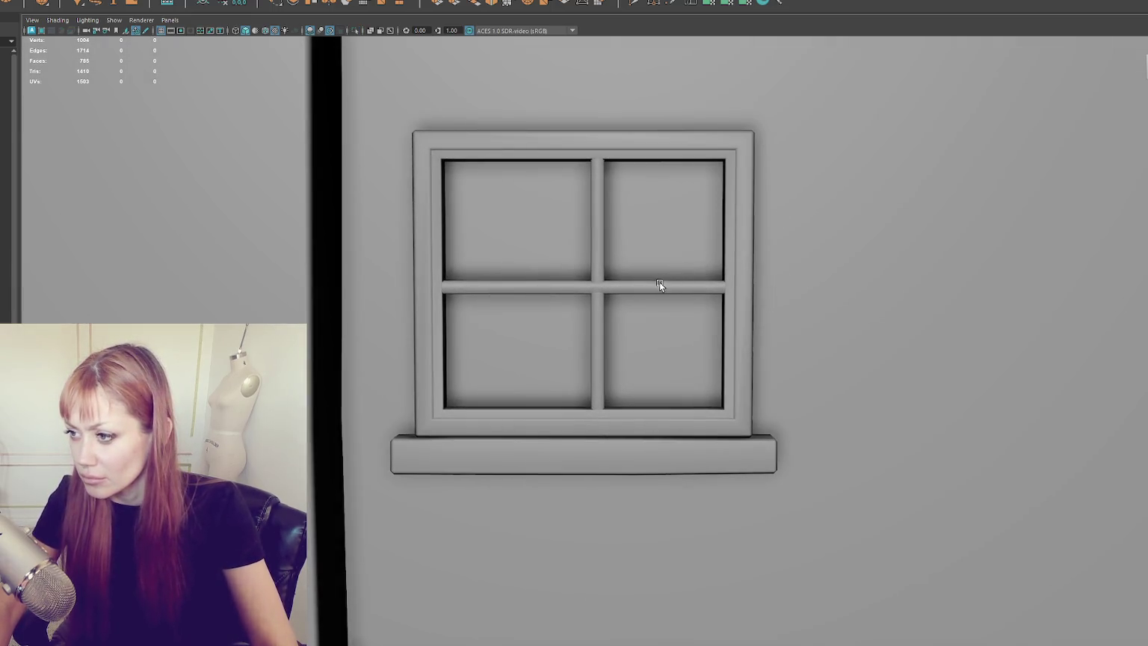
left_click(660, 281)
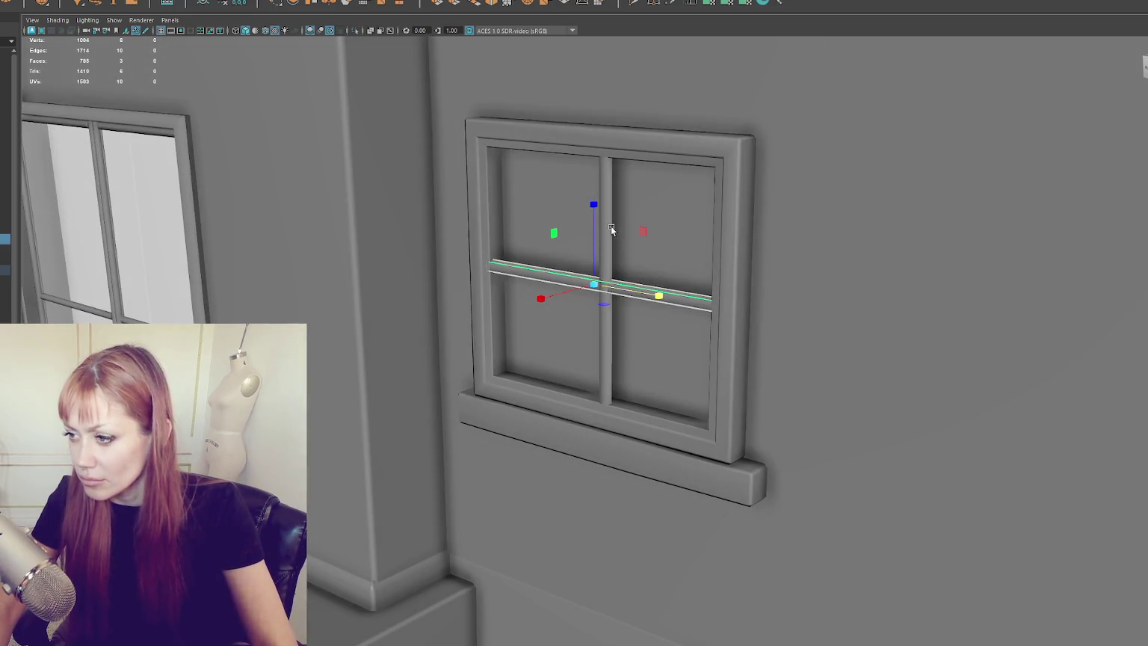
left_click(611, 228, "shift")
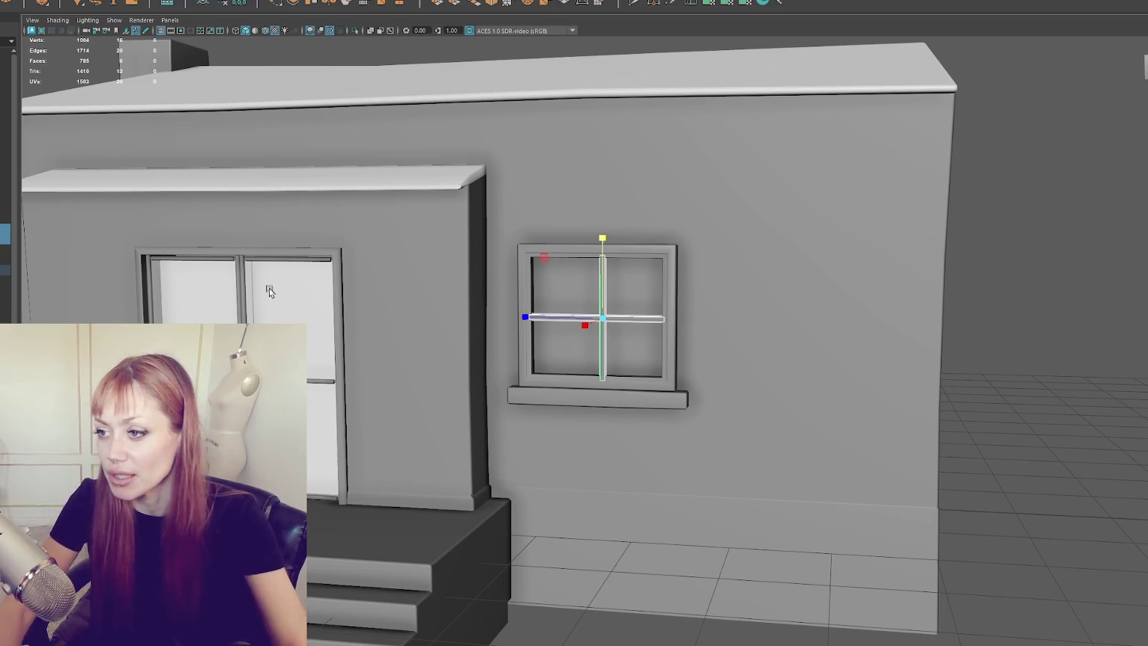
Select the window's frame, crossbar and sill and isolate them with Ctrl+1.
scroll(961, 289, "down", 5)
left_click(961, 289)
mouse_move(878, 341)
left_mouse_down()
mouse_move(768, 399)
mouse_move(685, 387)
mouse_move(684, 376)
left_mouse_up()
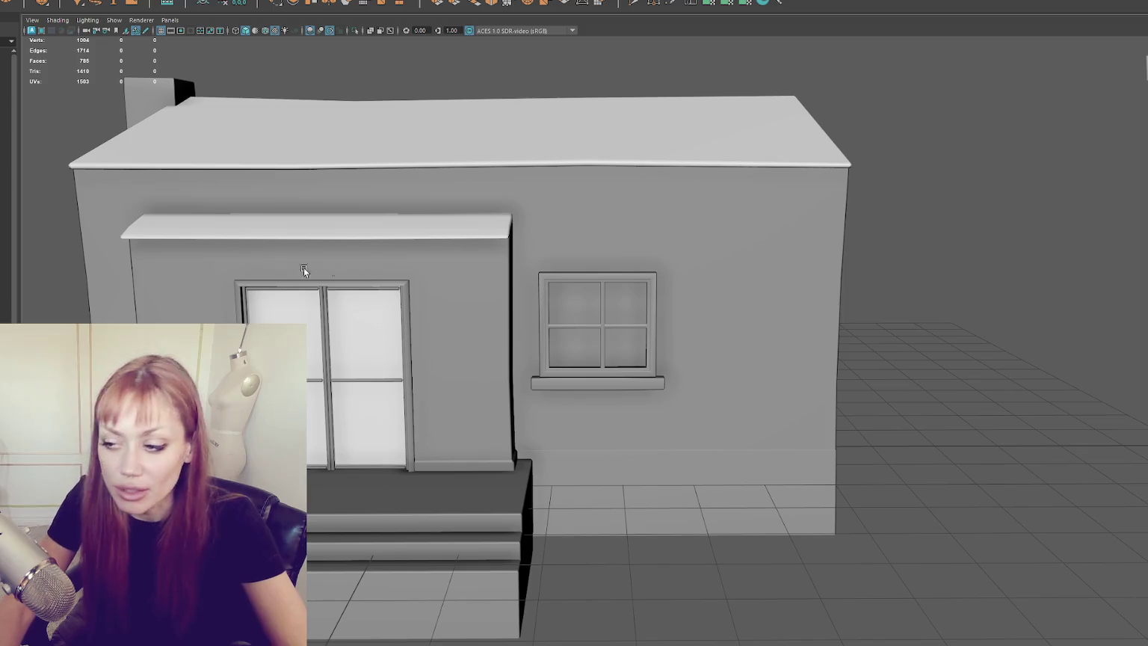
left_click(614, 329)
scroll(672, 250, "up", 3)
scroll(672, 250, "down", 3)
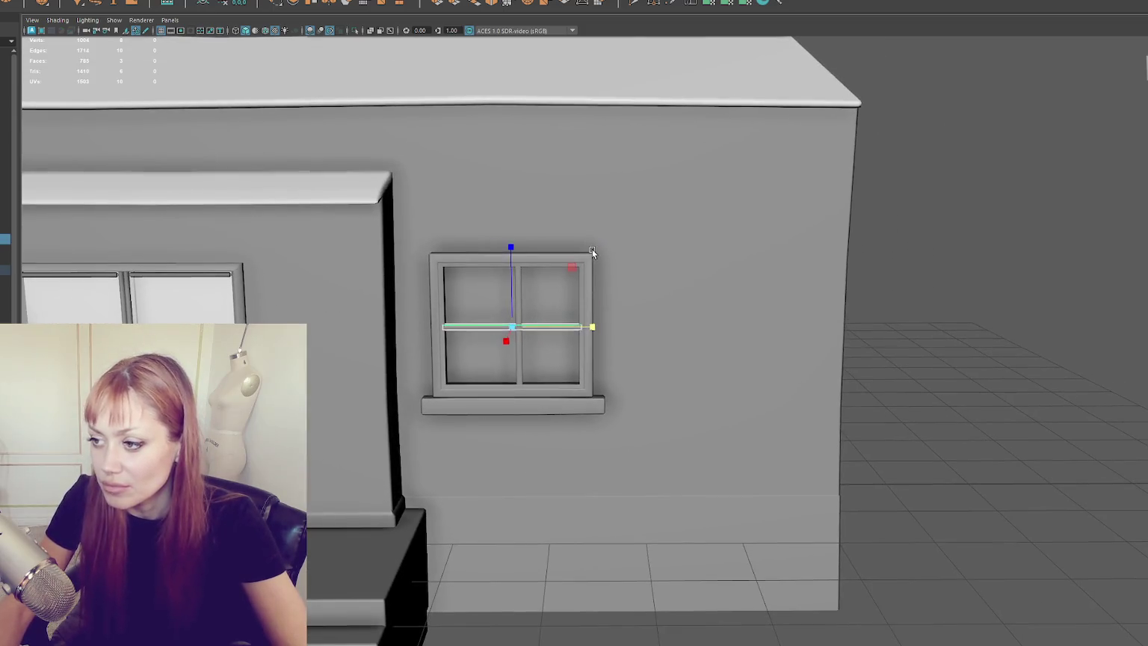
left_click(591, 252)
scroll(578, 332, "up", 3)
left_click(537, 326)
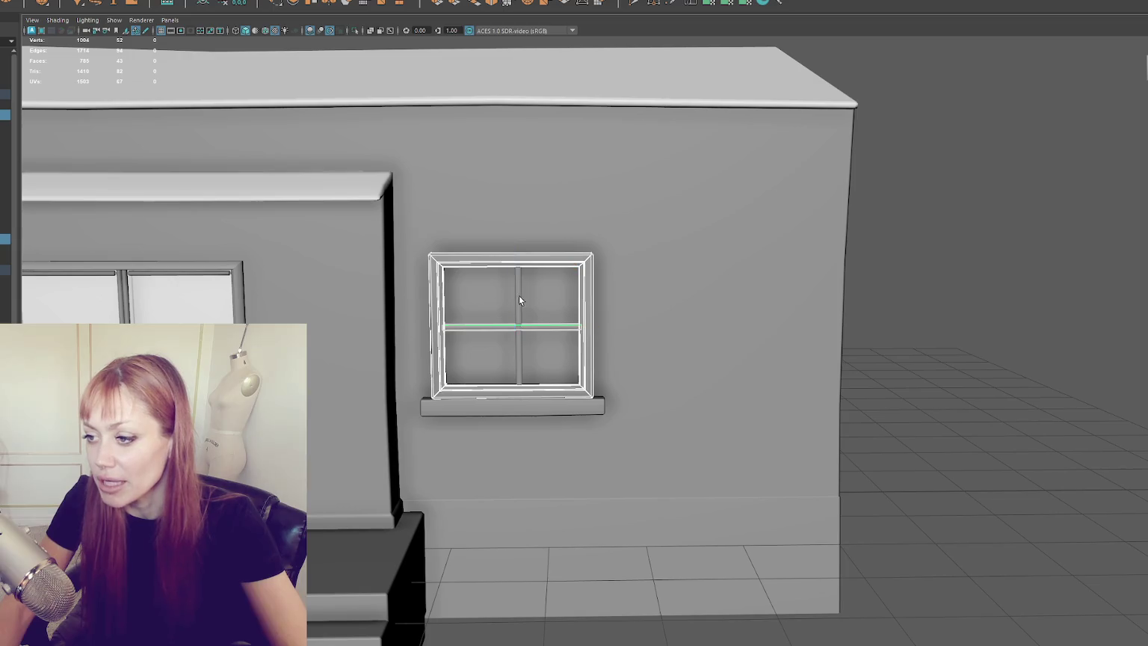
left_click(546, 401)
key("ctrl+1")
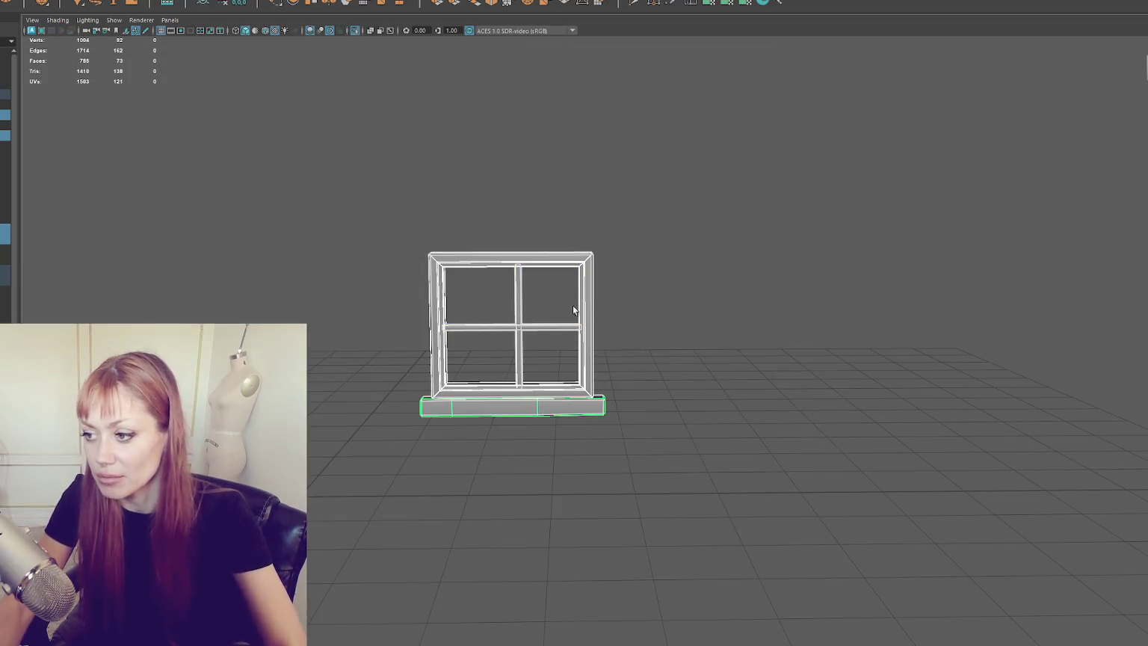
Widen the window frame by moving its right-side vertices outward.
left_click(595, 278)
left_click(592, 276)
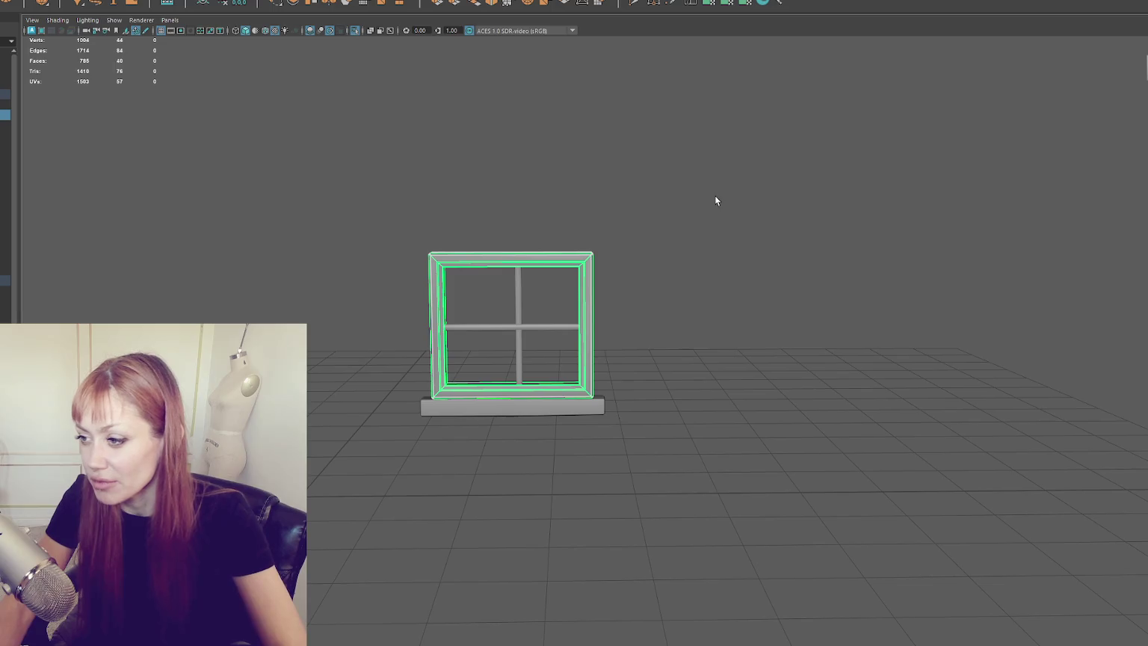
left_click_drag(683, 183, 579, 436)
mouse_move(561, 328)
left_mouse_down()
mouse_move(605, 328)
mouse_move(697, 248)
left_mouse_up()
left_click(762, 216)
Extend the horizontal crossbar's vertices to the frame's new right edge.
left_click(575, 327)
key("F9")
mouse_move(568, 299)
left_mouse_down()
mouse_move(594, 354)
mouse_move(576, 326)
mouse_move(590, 329)
left_mouse_up()
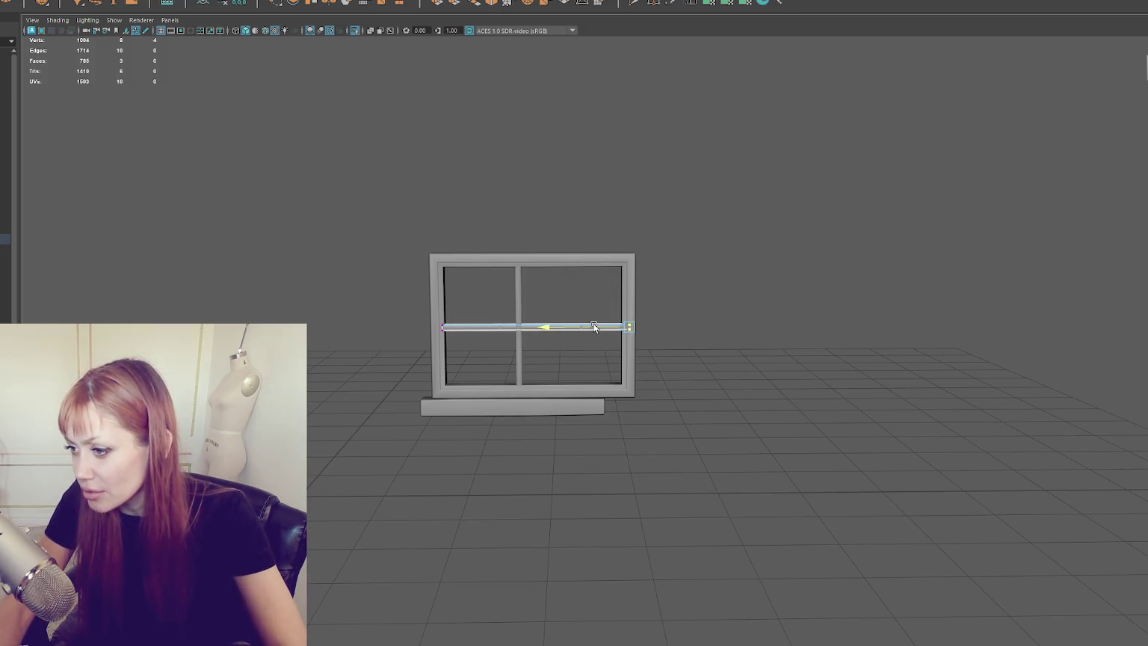
left_click(828, 177)
Lengthen the sill to the right by moving its right-end vertices.
left_click(580, 388)
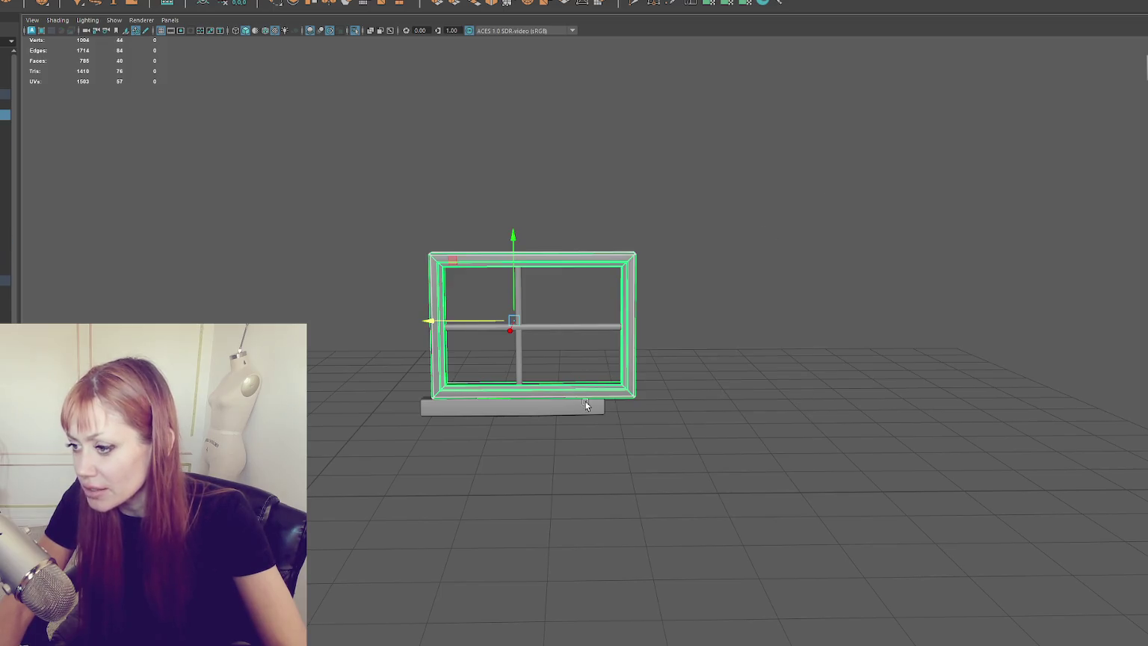
left_click(587, 406)
right_click(769, 267)
left_click(726, 264)
mouse_move(756, 254)
left_mouse_down()
mouse_move(584, 461)
mouse_move(512, 477)
left_mouse_up()
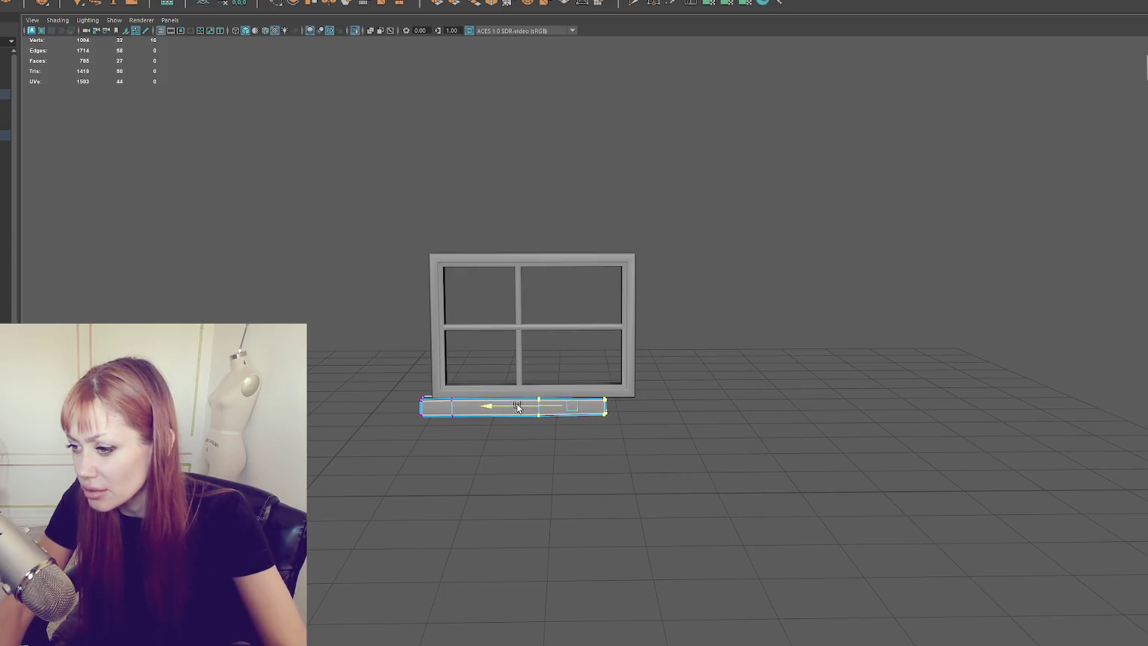
left_click_drag(515, 407, 554, 407)
left_click(656, 371)
left_click_drag(657, 372, 607, 451)
left_click(648, 351)
left_click_drag(456, 318, 407, 429)
key("F8")
Shift the vertical bar left and duplicate it to the right for extra panes.
left_click(556, 312)
left_click(574, 323)
mouse_move(489, 327)
left_mouse_down()
mouse_move(463, 326)
mouse_move(535, 326)
left_mouse_up()
key("ctrl+d")
key("ctrl+d")
left_click(605, 316)
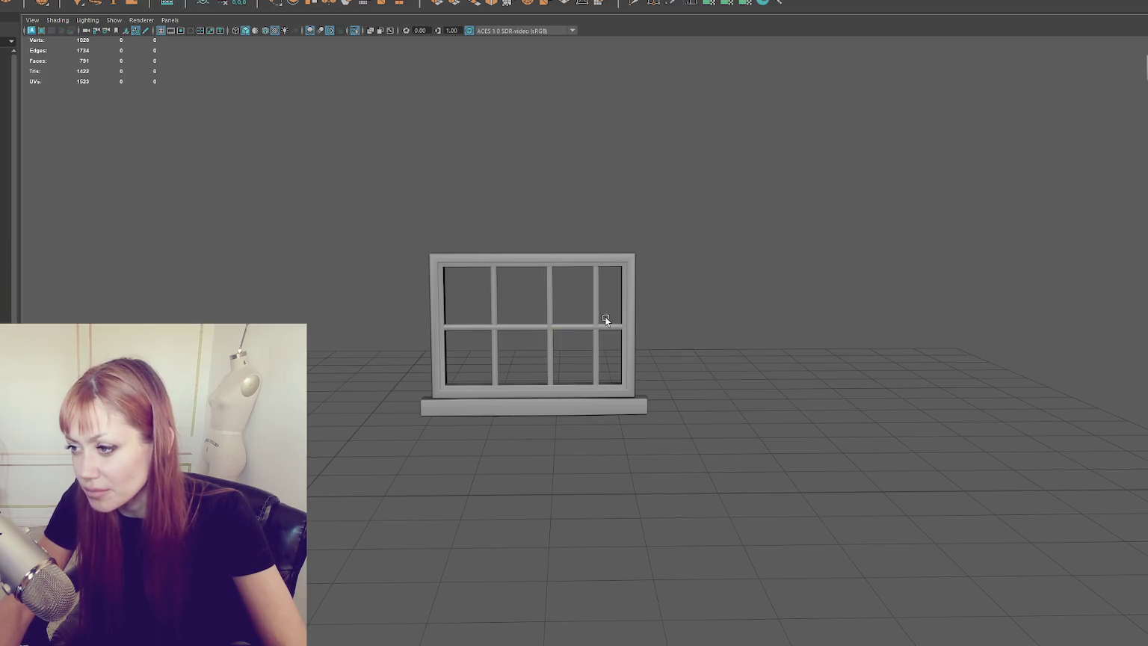
left_click(594, 303)
key("Left")
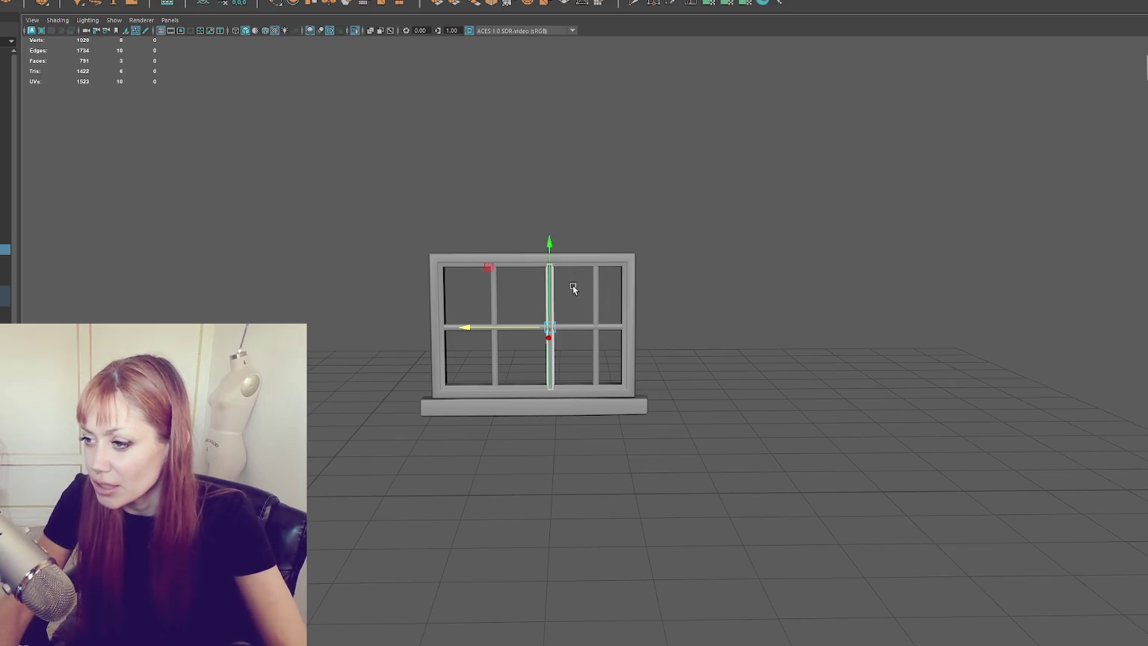
Select the side window's crossbar, three vertical bars, frame and sill, and isolate them.
left_click(713, 270)
key("ctrl+1")
mouse_move(812, 267)
left_mouse_down()
mouse_move(739, 298)
mouse_move(786, 281)
left_mouse_up()
scroll(613, 320, "up", 5)
left_click(601, 306)
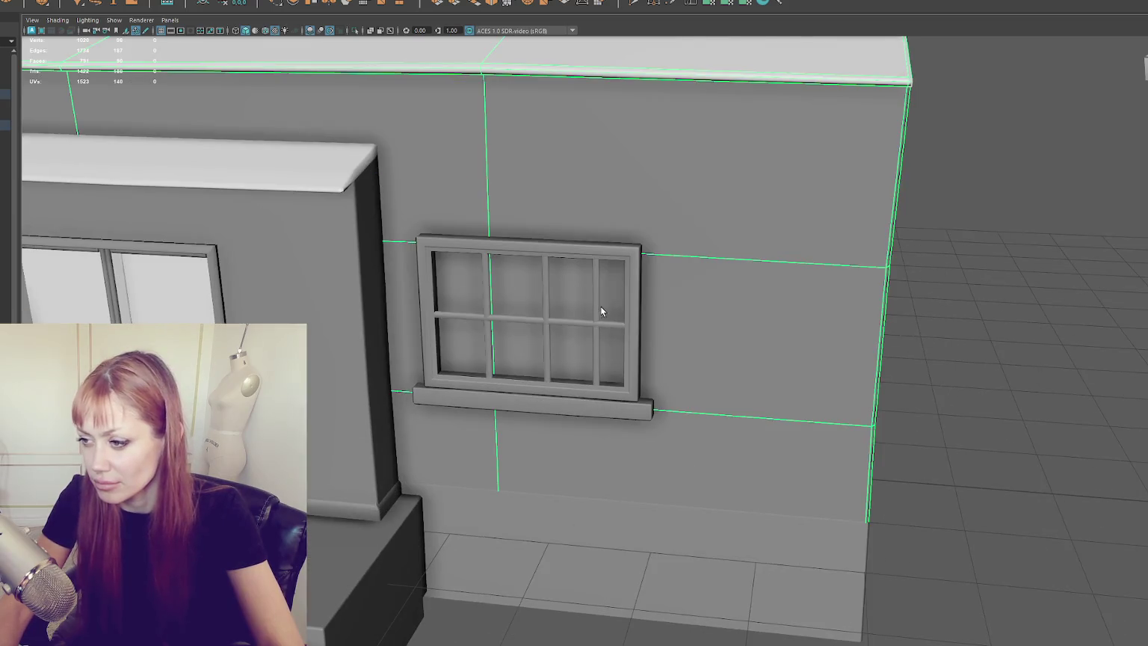
left_click(592, 308)
left_click(596, 333, "shift")
left_click(544, 339, "shift")
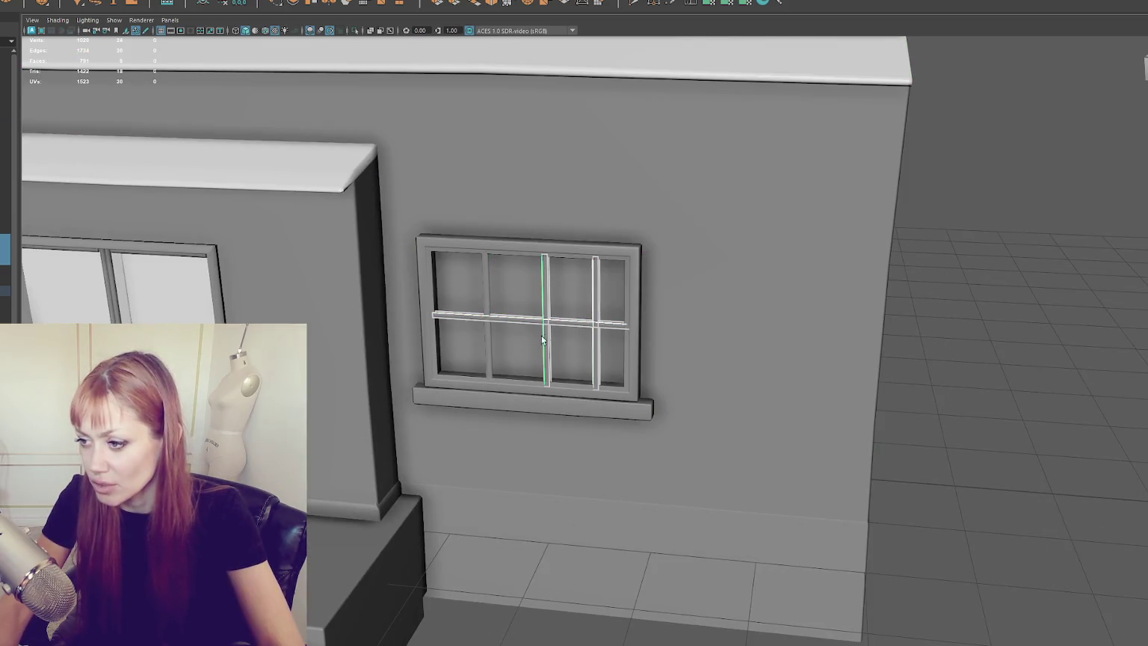
left_click(488, 346, "shift")
left_click(510, 398, "shift")
left_click(514, 407, "shift")
key("ctrl+1")
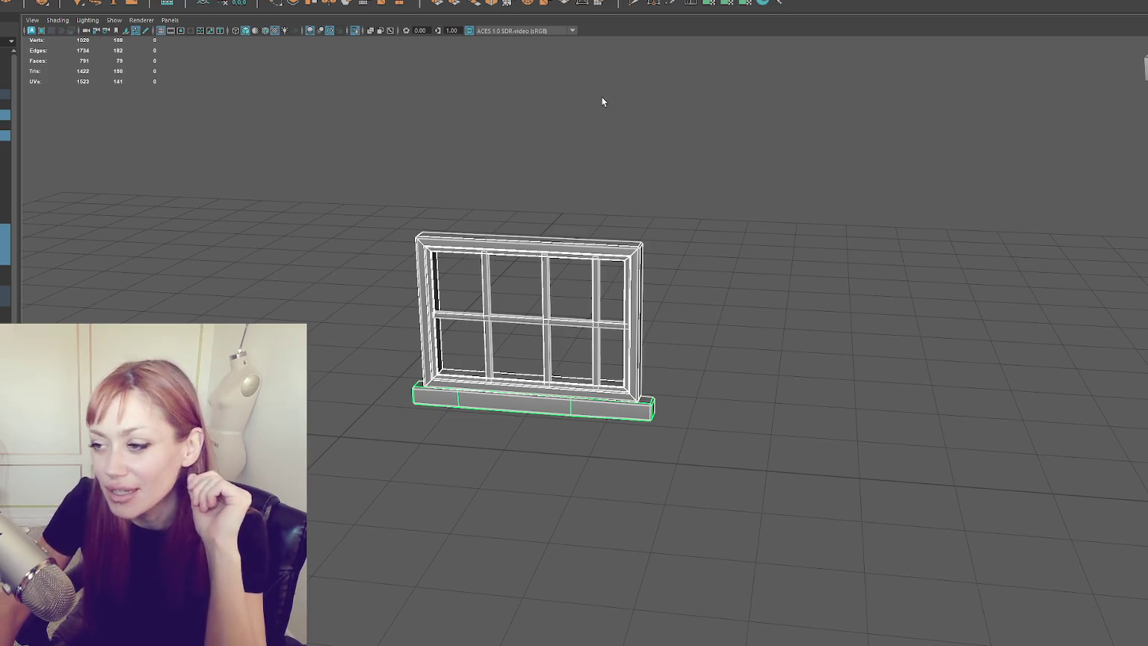
Select a crossbar and nudge its edges slightly with the Move tool.
scroll(579, 206, "up", 3)
left_click(579, 206)
left_click(589, 180)
mouse_move(588, 181)
left_mouse_down()
mouse_move(602, 198)
mouse_move(737, 225)
mouse_move(489, 195)
mouse_move(574, 186)
mouse_move(441, 269)
left_mouse_up()
left_click(647, 364)
scroll(623, 340, "up", 3)
left_click_drag(623, 340, 515, 322)
key("w")
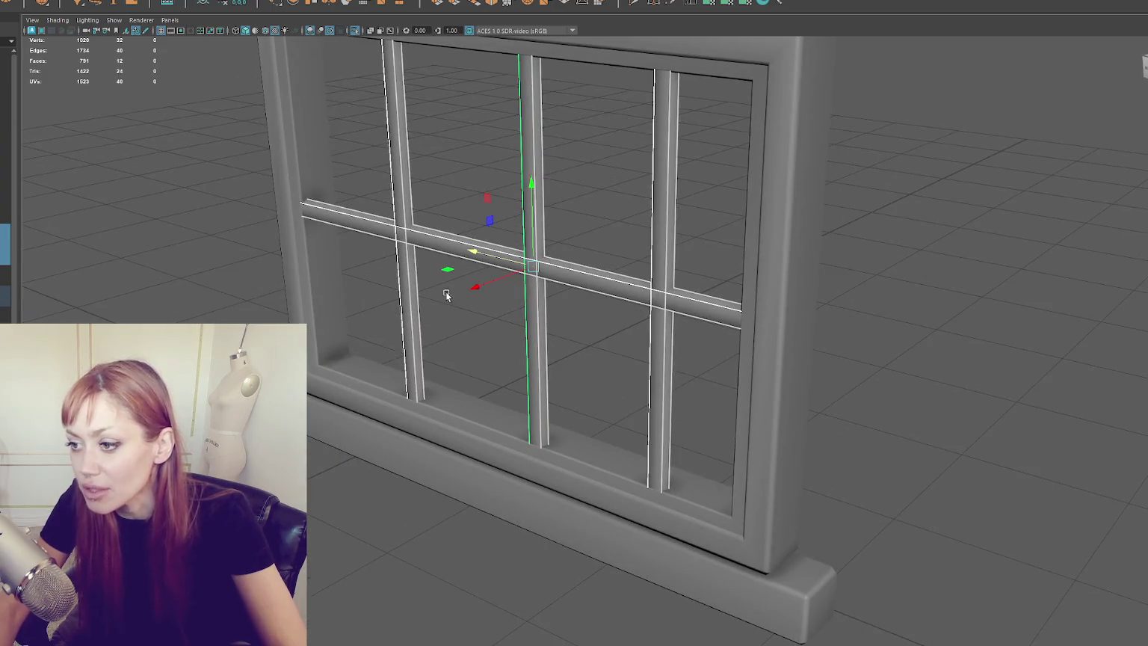
left_click_drag(478, 287, 479, 287)
Reselect the horizontal crossbar and swing around to a front view of the window.
left_click(613, 195)
scroll(613, 195, "down", 3)
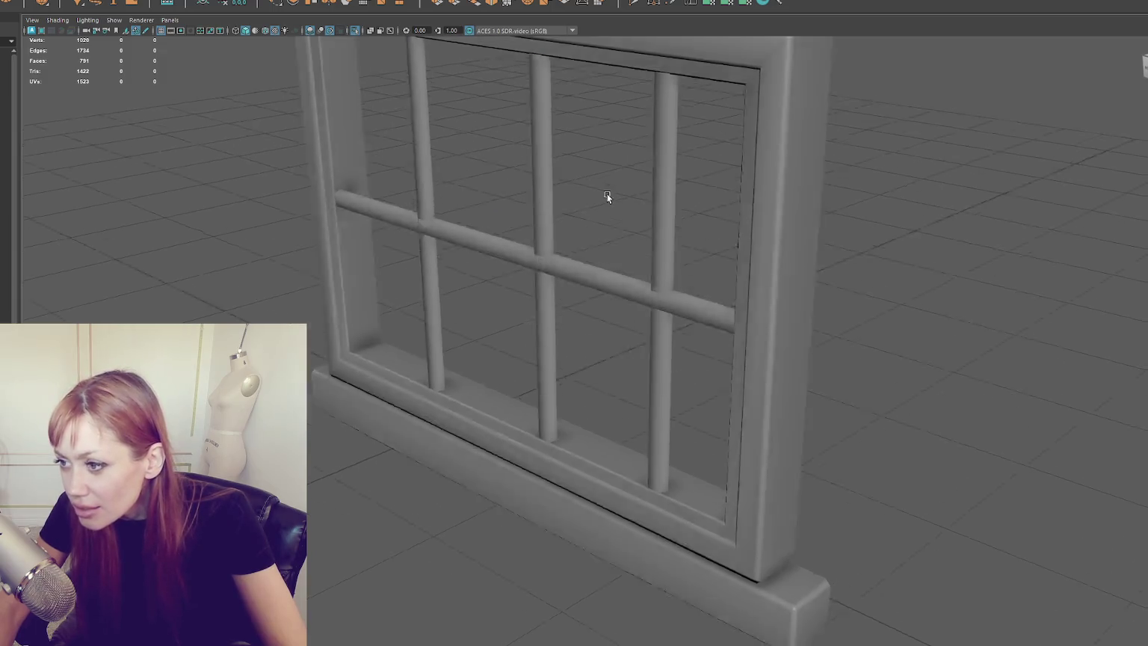
scroll(628, 187, "up", 1)
left_click(625, 285)
scroll(407, 260, "up", 3)
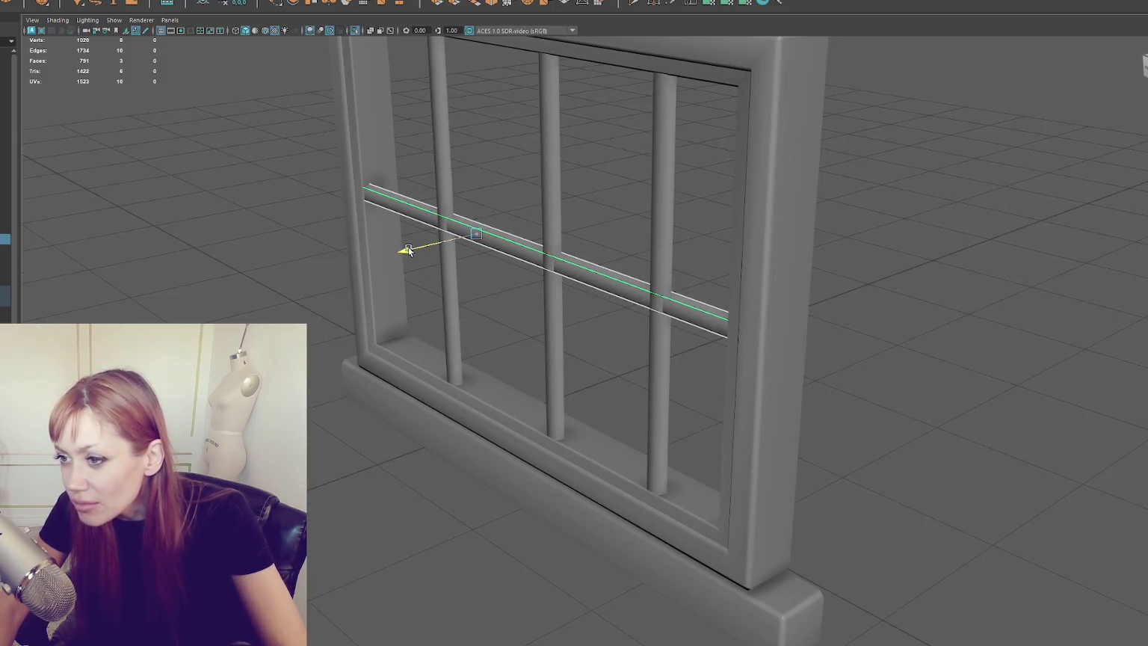
left_click(508, 228)
left_click_drag(508, 228, 654, 228)
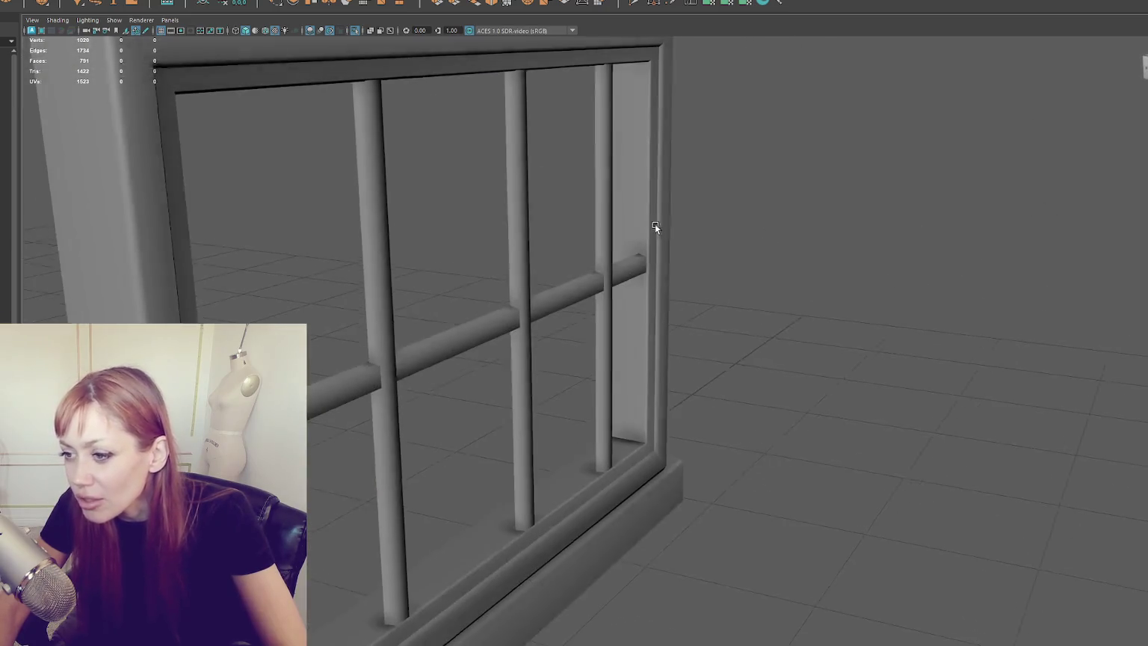
left_click(491, 326)
left_click_drag(492, 326, 483, 302)
scroll(528, 245, "down", 2)
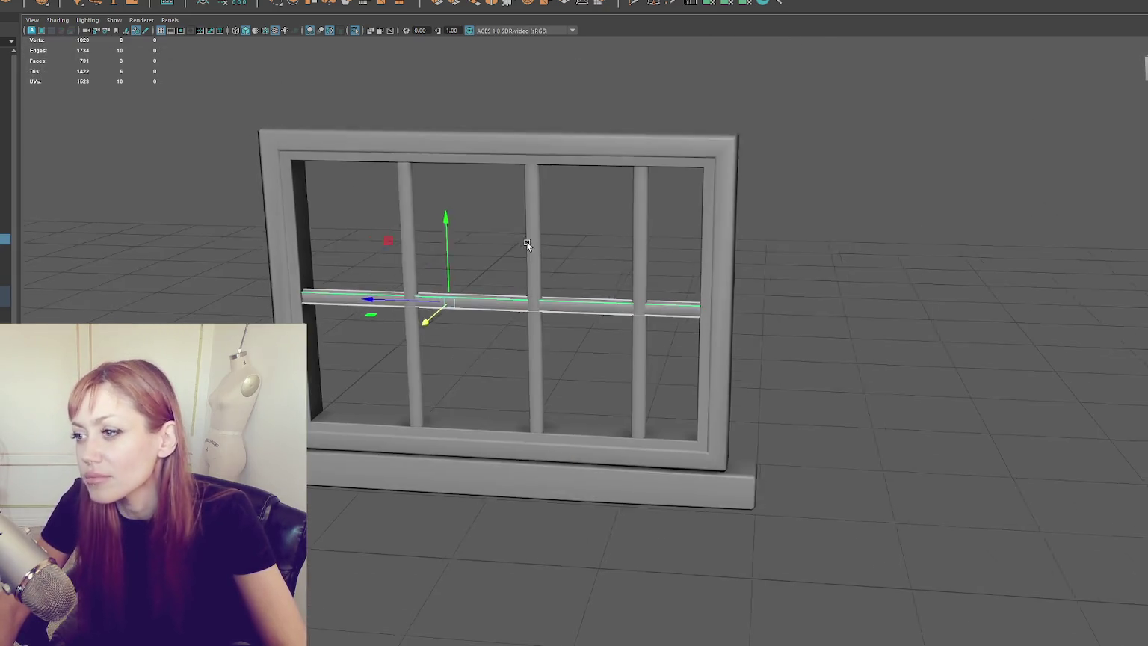
scroll(528, 244, "down", 3)
Check the window frame and sill selections from a more frontal view.
left_click_drag(366, 169, 706, 338)
left_click(347, 85)
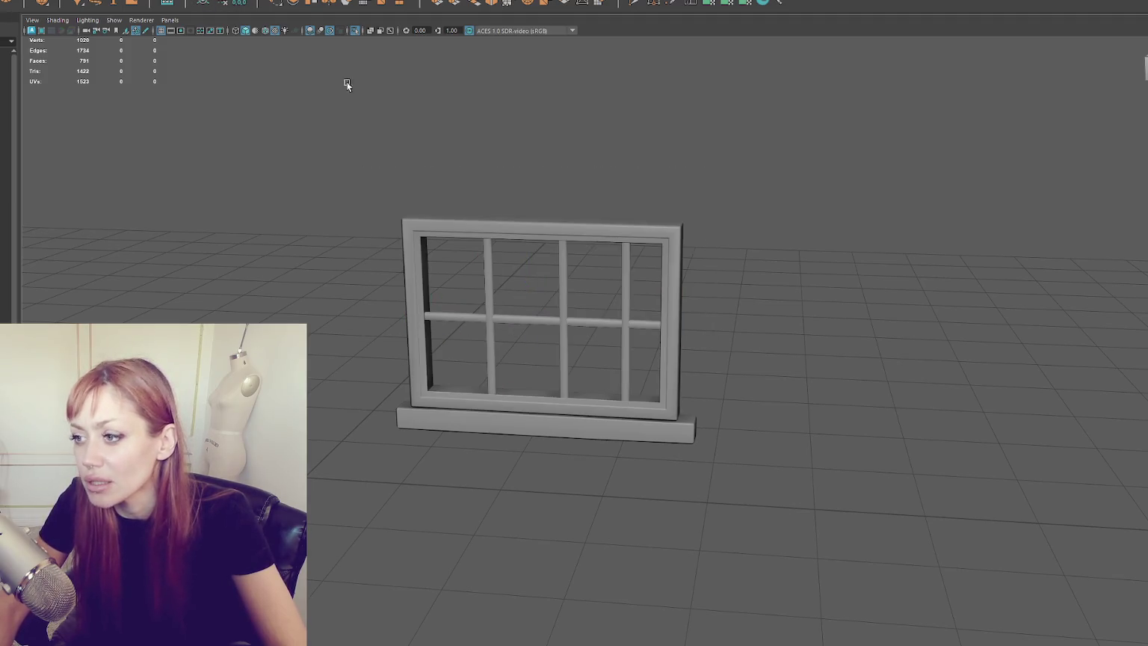
left_click(507, 221)
left_click_drag(507, 221, 544, 218)
left_click(567, 424)
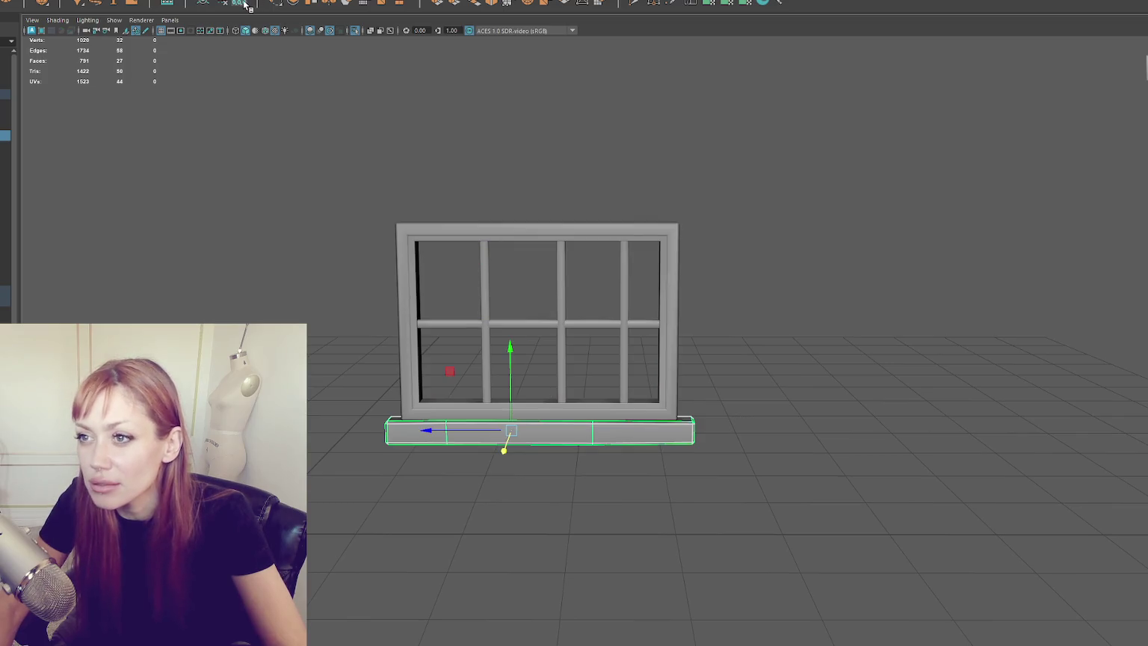
left_click(315, 164)
left_click(522, 281)
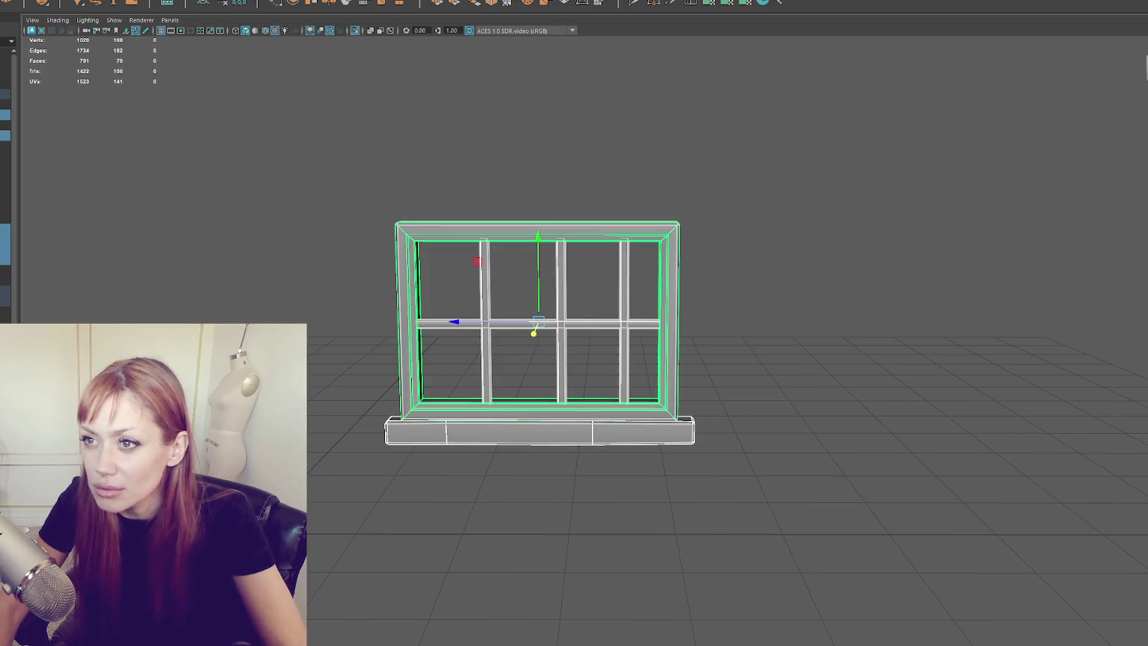
left_click(394, 205)
Delete the left and right vertical crossbars, keeping only the middle one.
left_click(490, 273)
key("Delete")
left_click(625, 279)
key("Delete")
Move the remaining frame and crossbars back up into position above the sill.
left_click_drag(582, 135, 551, 412)
scroll(509, 199, "down", 2)
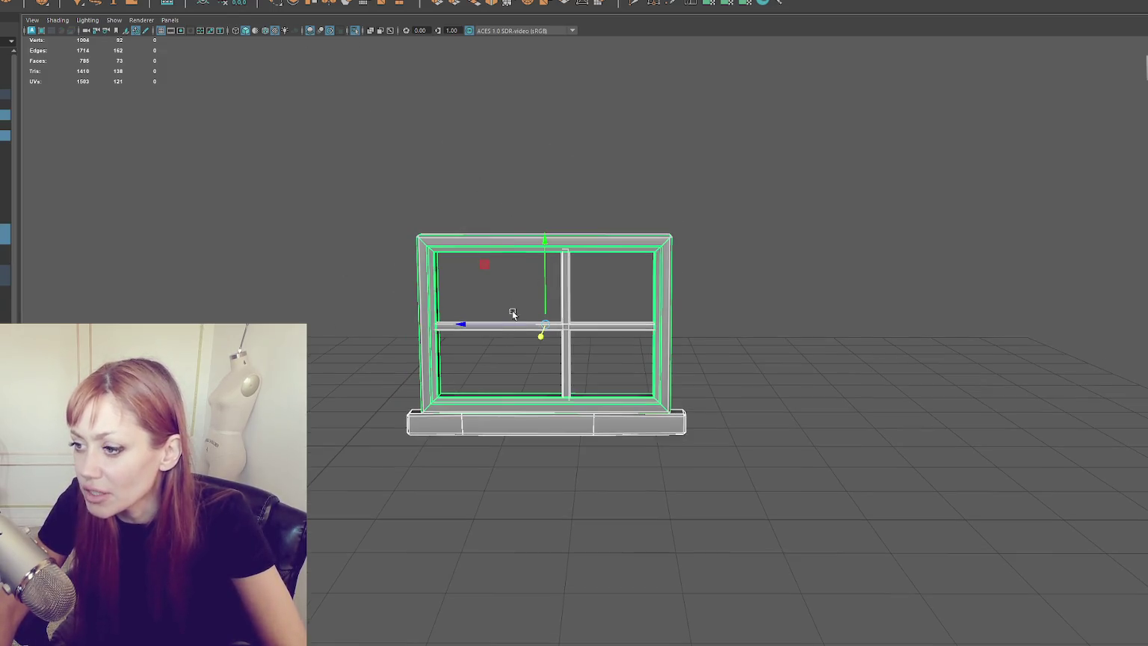
left_click_drag(513, 313, 514, 323)
mouse_move(566, 266)
left_mouse_down()
mouse_move(567, 178)
mouse_move(555, 248)
mouse_move(613, 207)
mouse_move(579, 201)
mouse_move(571, 235)
left_mouse_up()
left_click(587, 247)
left_click(555, 248)
left_click(515, 359)
scroll(556, 325, "up", 2)
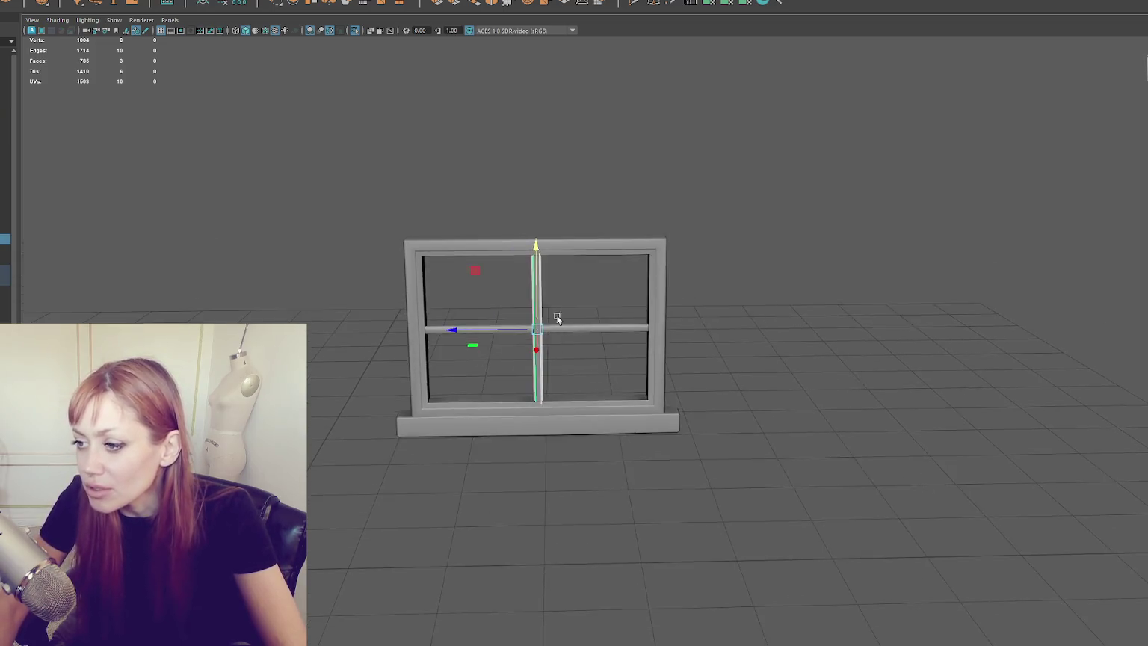
Duplicate the vertical crossbar, move the copy right, and delete stray extruded faces.
scroll(556, 325, "up", 4)
key("ctrl+d")
mouse_move(423, 320)
left_mouse_down()
mouse_move(534, 316)
mouse_move(525, 321)
mouse_move(533, 314)
mouse_move(513, 312)
mouse_move(535, 277)
mouse_move(590, 269)
mouse_move(447, 289)
mouse_move(627, 255)
mouse_move(637, 233)
left_mouse_up()
scroll(657, 250, "up", 5)
scroll(519, 304, "up", 2)
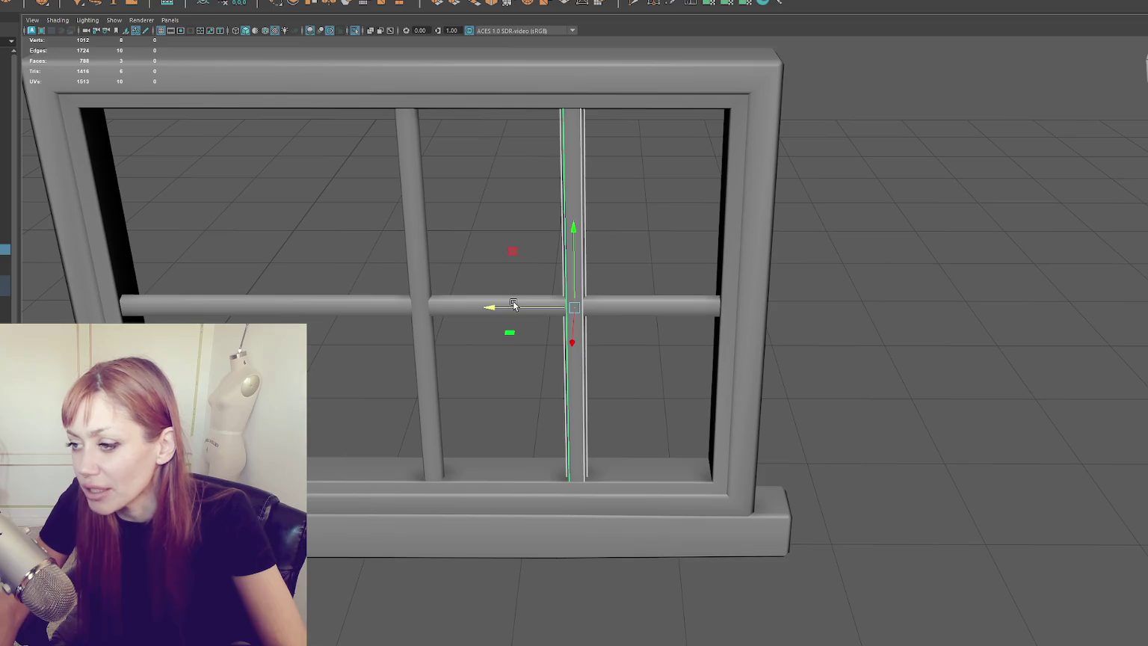
left_click_drag(521, 313, 18, 307, "shift")
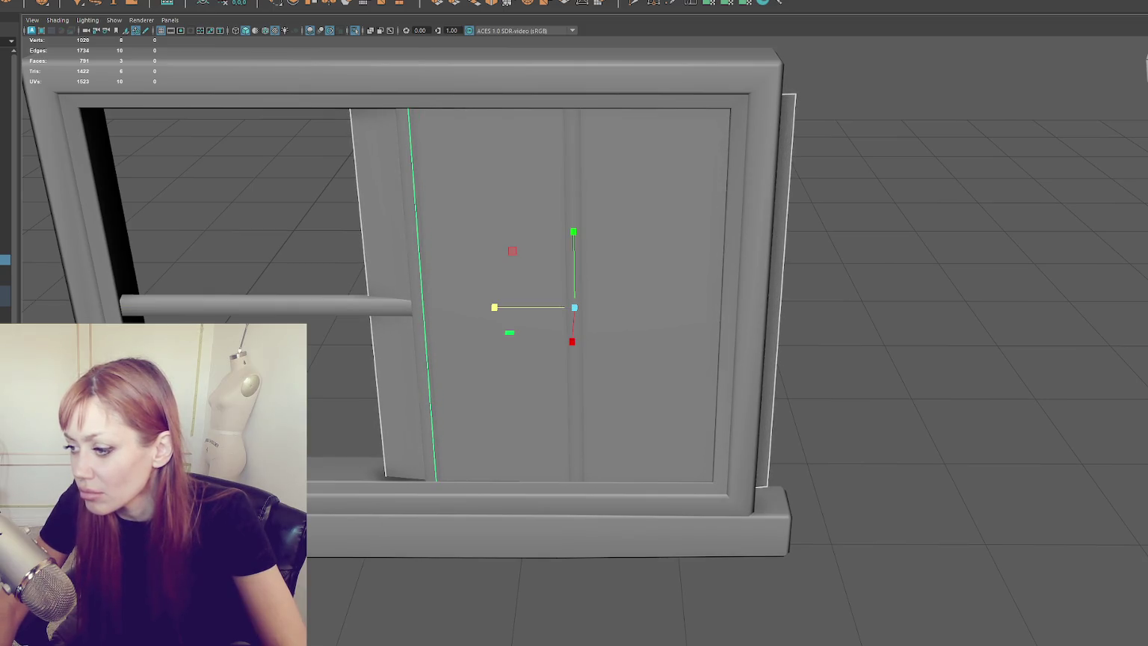
key("Delete")
Move a copied vertical crossbar to the left so three bars span the window evenly.
left_click(565, 284)
mouse_move(587, 314)
left_mouse_down()
mouse_move(89, 310)
mouse_move(216, 308)
left_mouse_up()
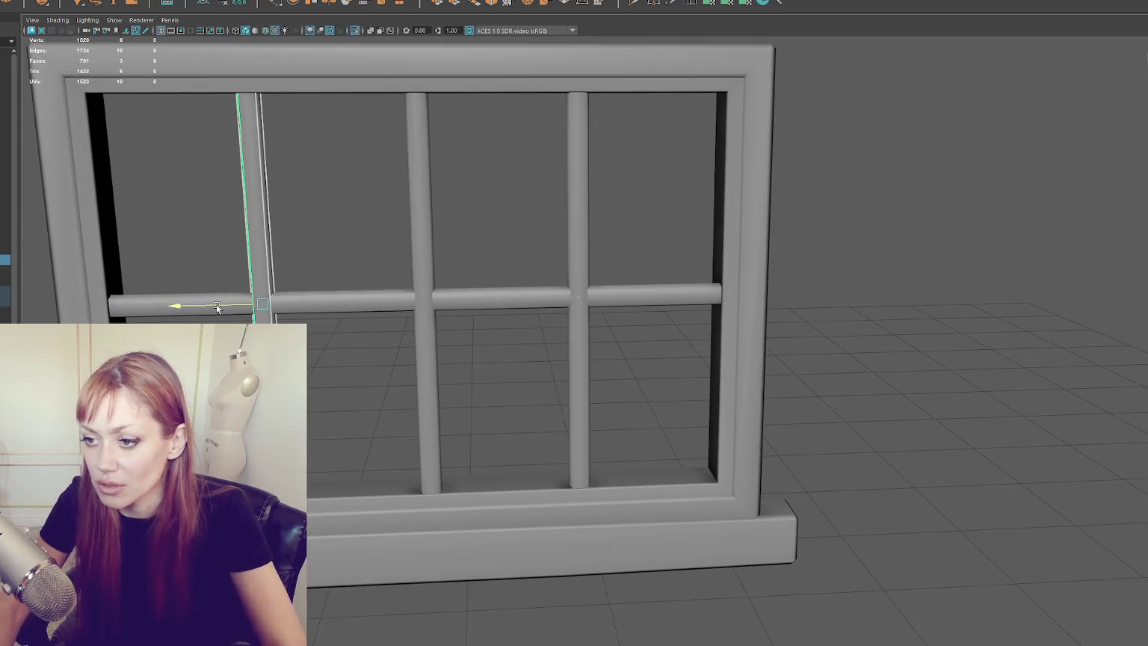
scroll(217, 308, "down", 3)
scroll(390, 303, "down", 3)
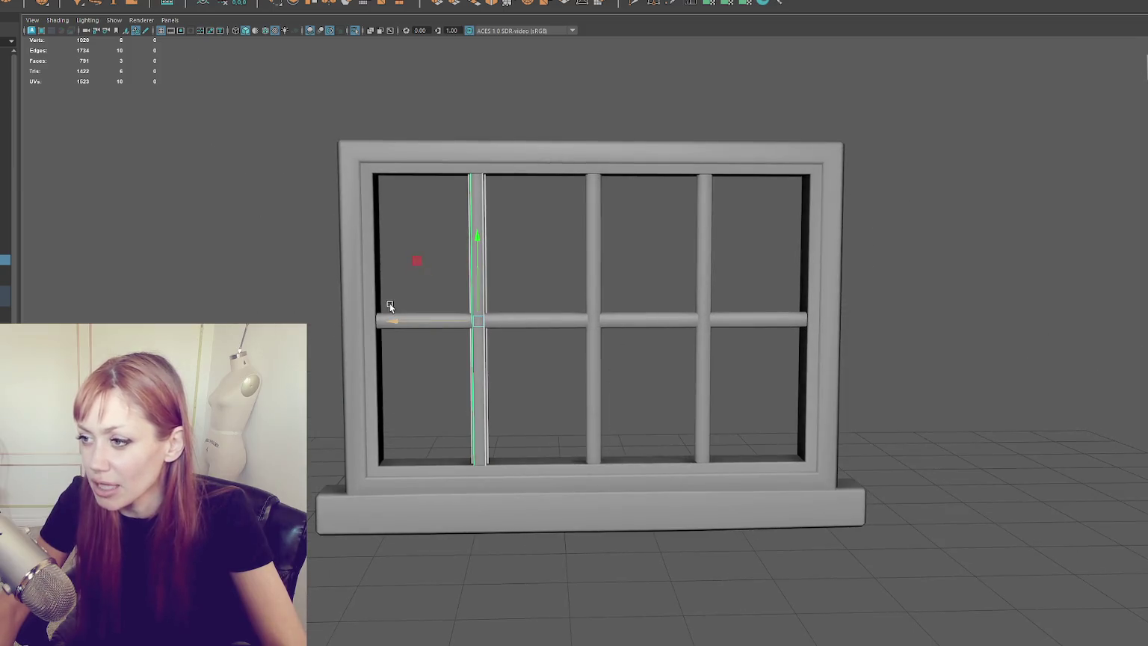
left_click(397, 303)
scroll(441, 256, "down", 1)
scroll(440, 259, "down", 2)
left_click_drag(327, 149, 910, 547)
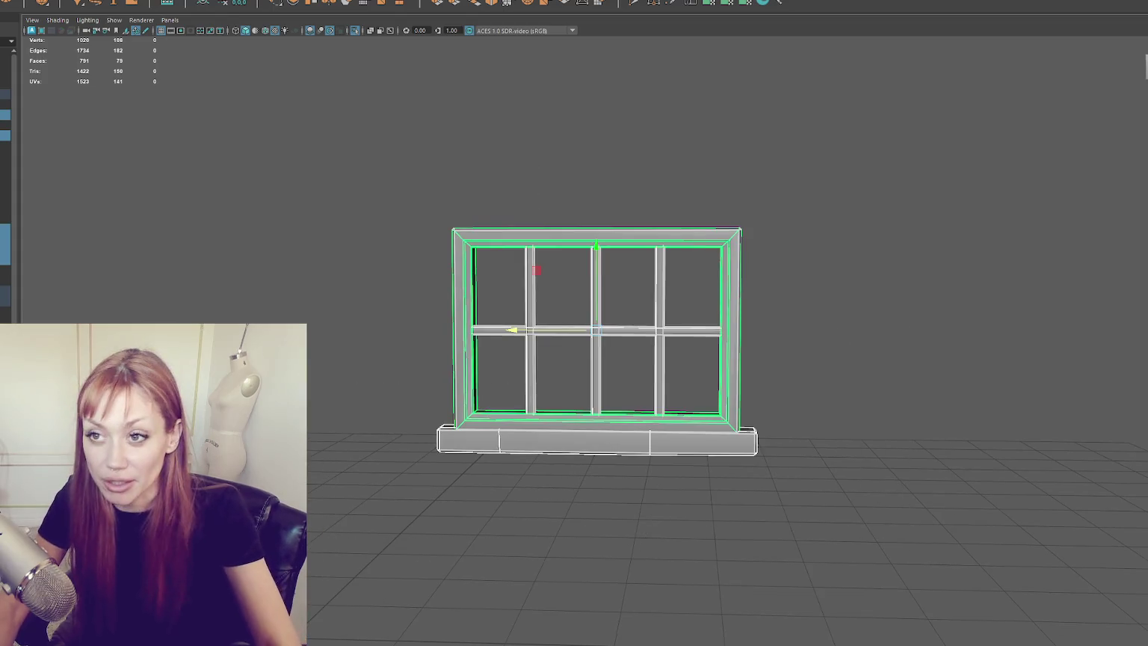
left_click(213, 77)
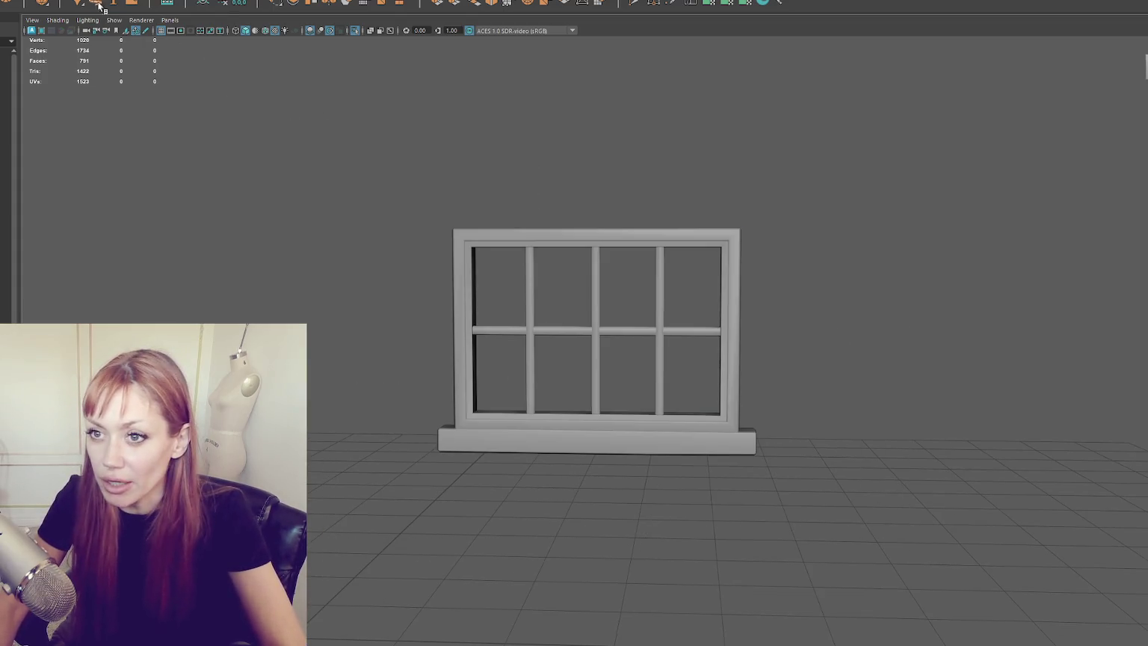
Create a polygon plane for the glass, center its pivot and frame it in view.
left_click(106, 9)
right_click(482, 238)
left_click_drag(486, 254, 446, 239)
left_click_drag(688, 292, 613, 422)
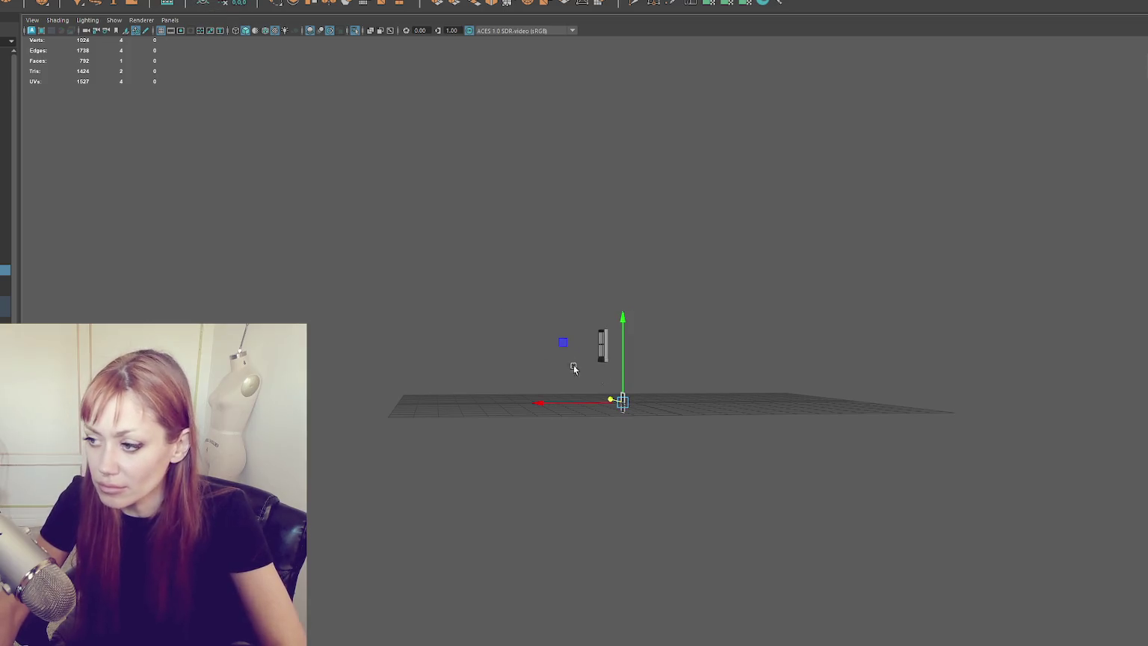
key("d")
mouse_move(585, 357)
left_mouse_down("alt")
mouse_move(553, 314)
mouse_move(568, 366)
mouse_move(688, 357)
mouse_move(626, 353)
mouse_move(658, 348)
mouse_move(651, 312)
mouse_move(611, 375)
mouse_move(627, 365)
left_mouse_up("alt")
key("f")
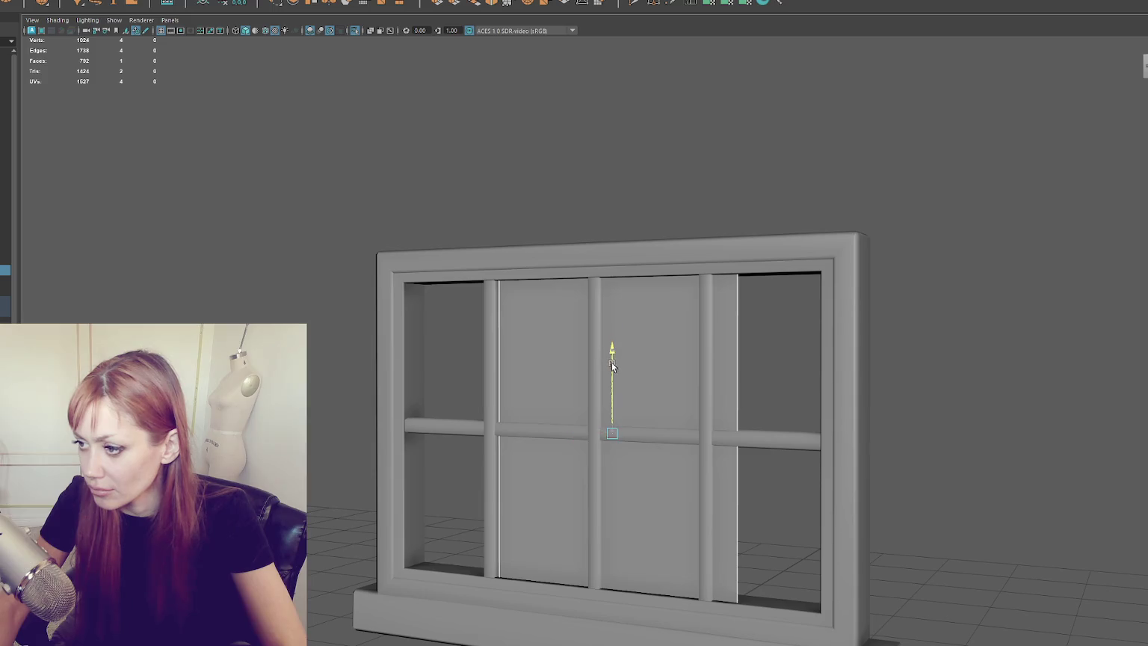
Stretch the glass plane across the window panes and inspect it from angled views.
mouse_move(581, 427)
left_mouse_down()
mouse_move(518, 430)
mouse_move(547, 437)
left_mouse_up()
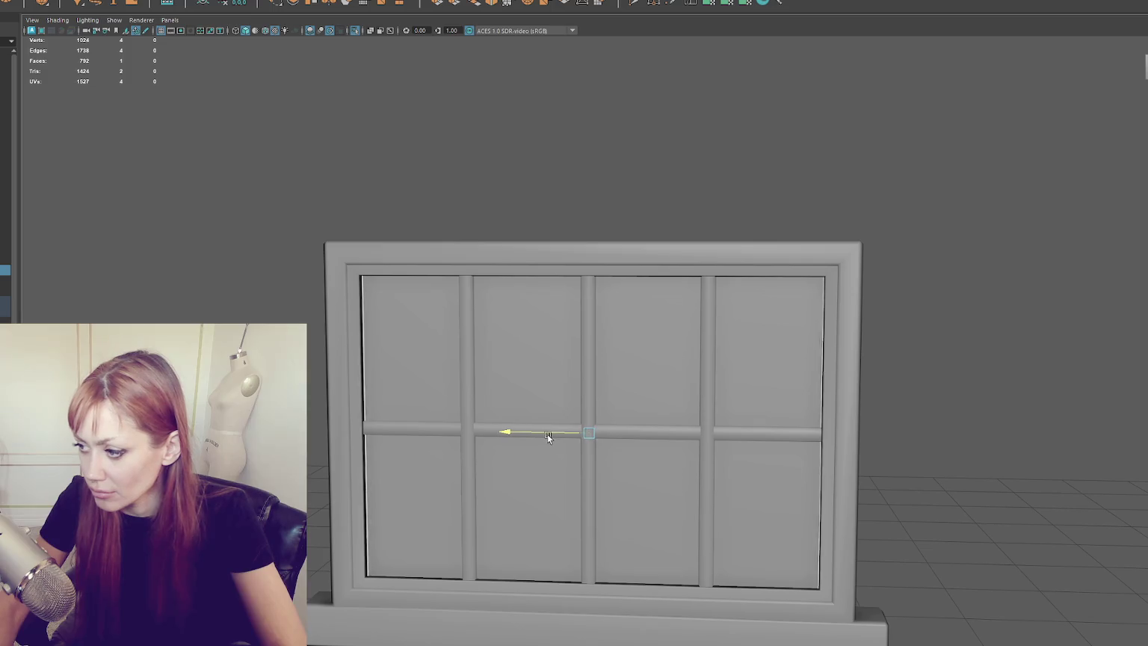
left_click(685, 189)
scroll(685, 189, "down", 3)
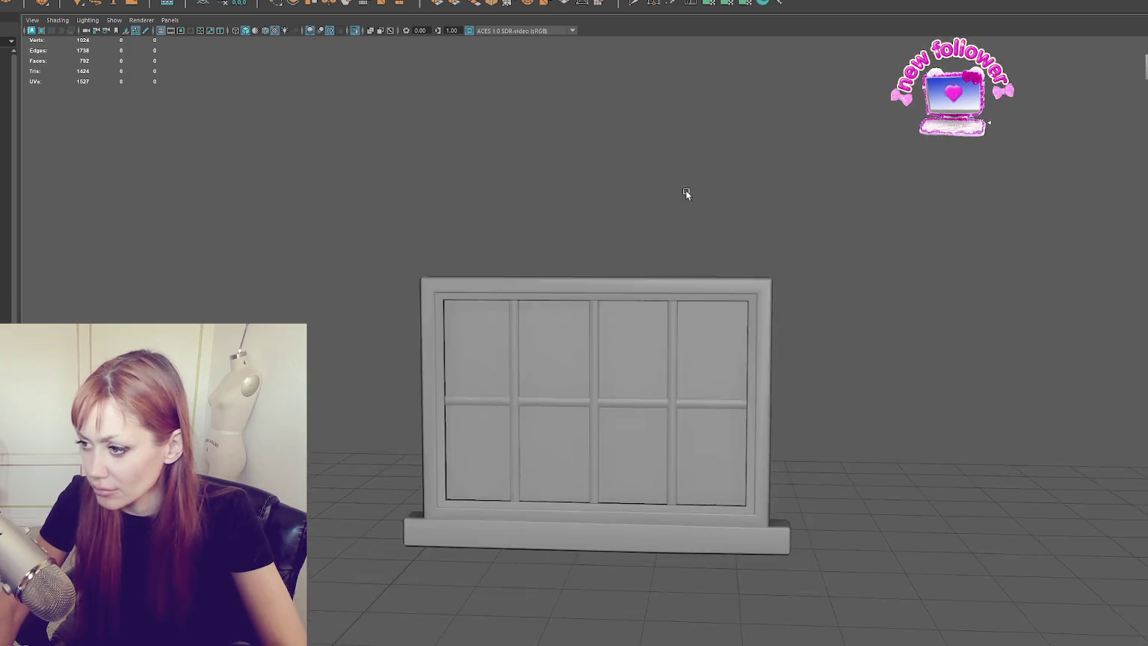
left_click_drag(686, 193, 642, 210, "alt")
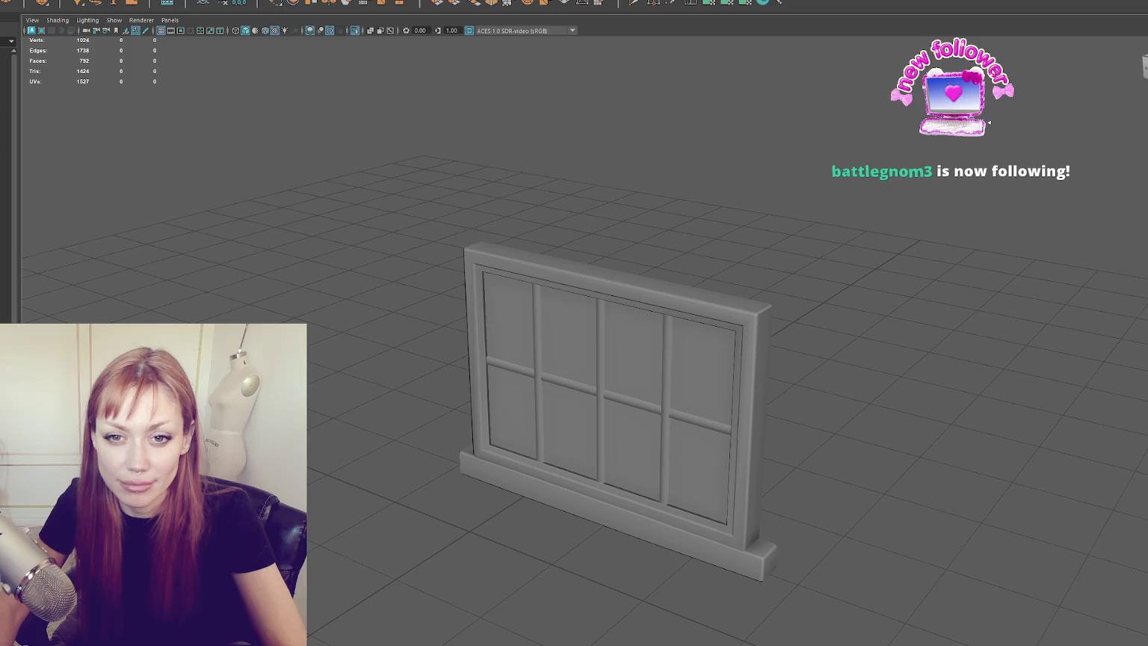
mouse_move(643, 209)
left_mouse_down("alt")
mouse_move(396, 325)
mouse_move(443, 280)
left_mouse_up("alt")
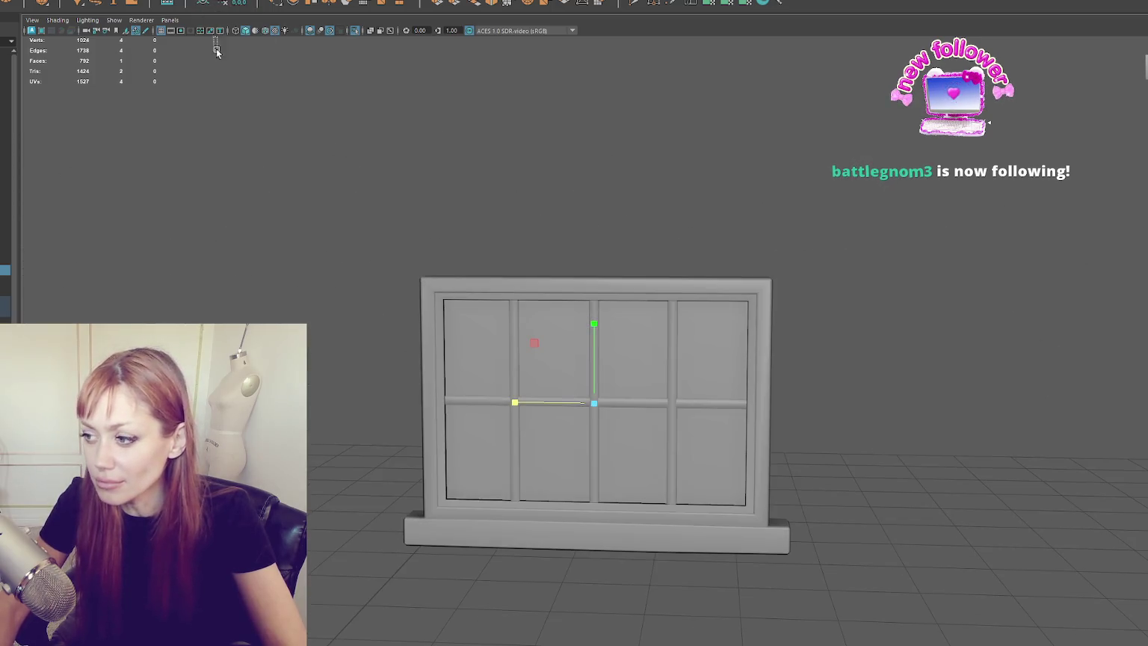
Select the window frame and toggle between wireframe and textured shaded display.
scroll(441, 275, "up", 3)
left_click(465, 293)
left_click_drag(725, 192, 295, 601)
key("4")
left_click_drag(511, 326, 502, 239, "alt")
key("6")
left_click(112, 3)
left_click(112, 90)
mouse_move(419, 187)
left_mouse_down("alt")
mouse_move(480, 225)
mouse_move(371, 217)
mouse_move(366, 190)
mouse_move(430, 224)
left_mouse_up("alt")
Give an inner frame face a new Blinn material named WoodenBoarding, then show textures.
right_click(555, 203)
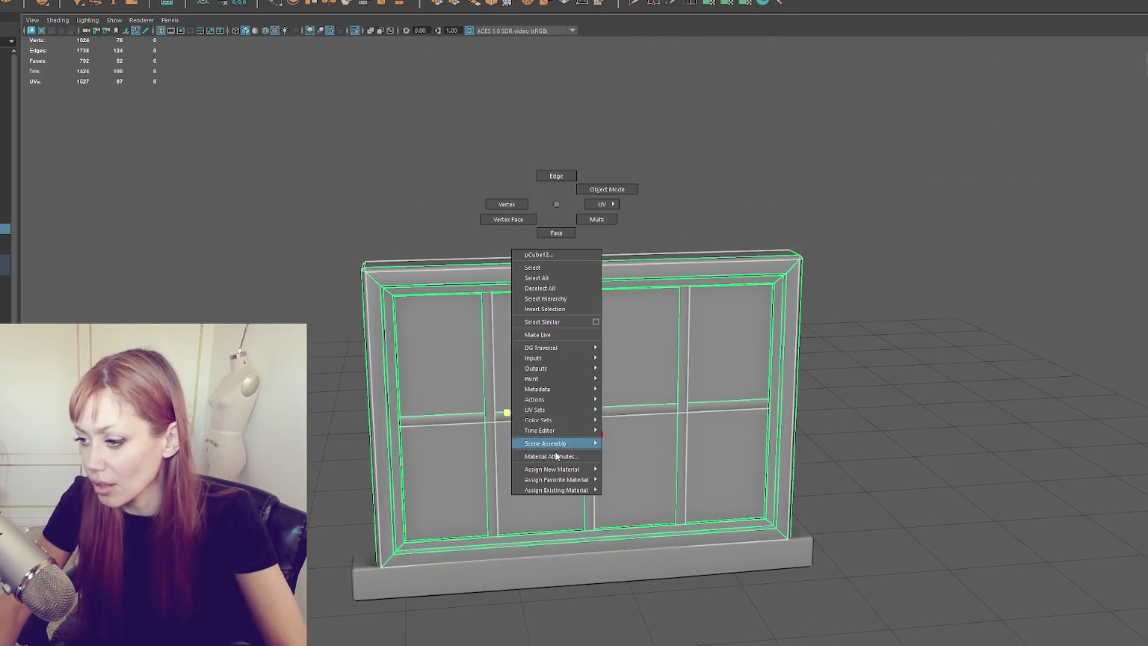
left_click(556, 232)
left_click(538, 320)
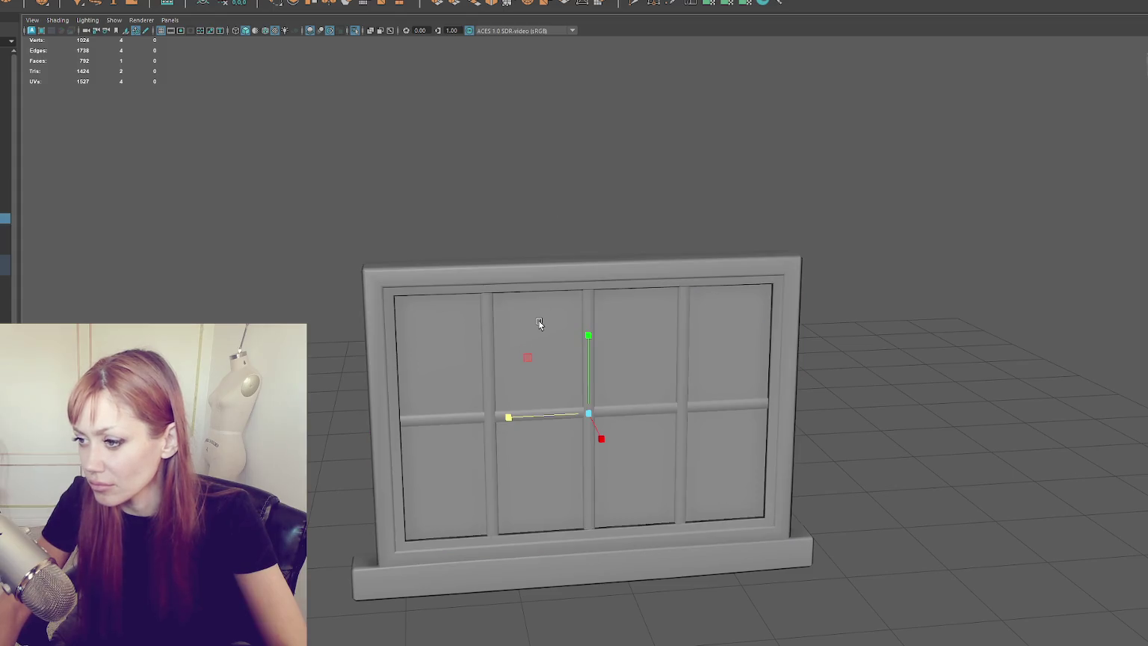
key("4")
right_click(525, 184)
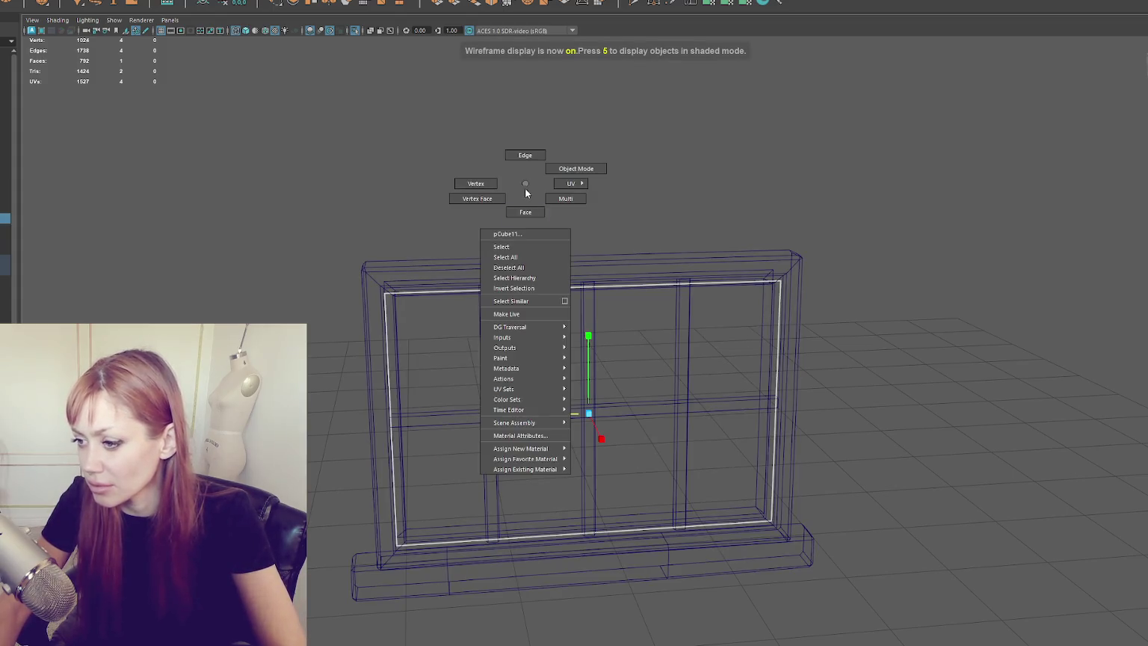
mouse_move(537, 464)
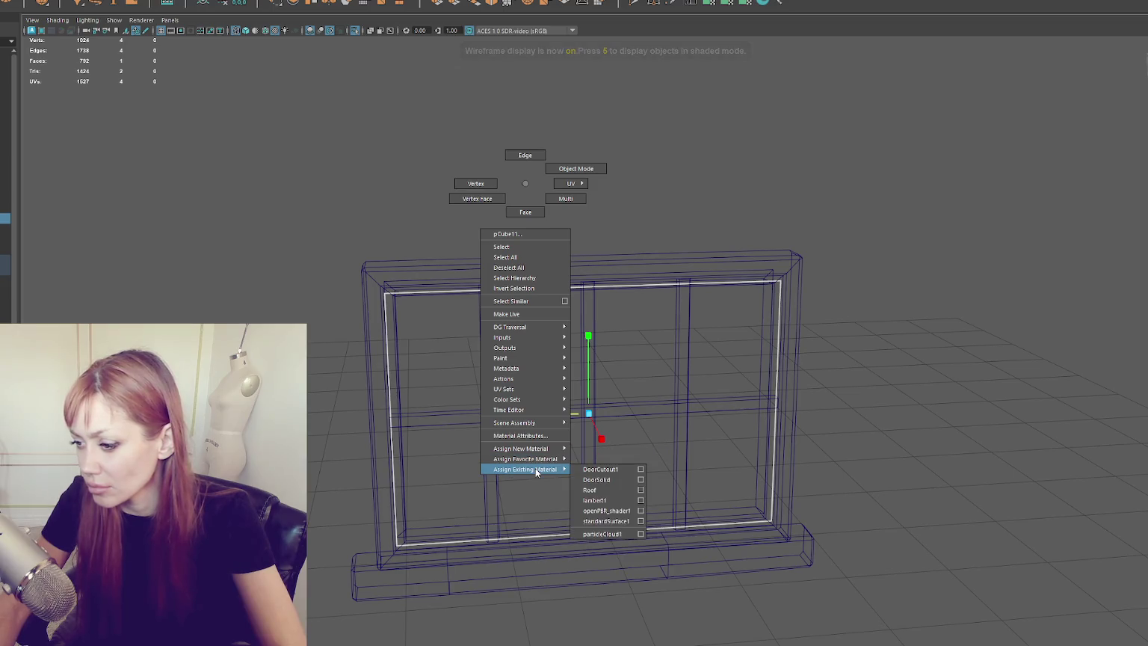
left_click(605, 479)
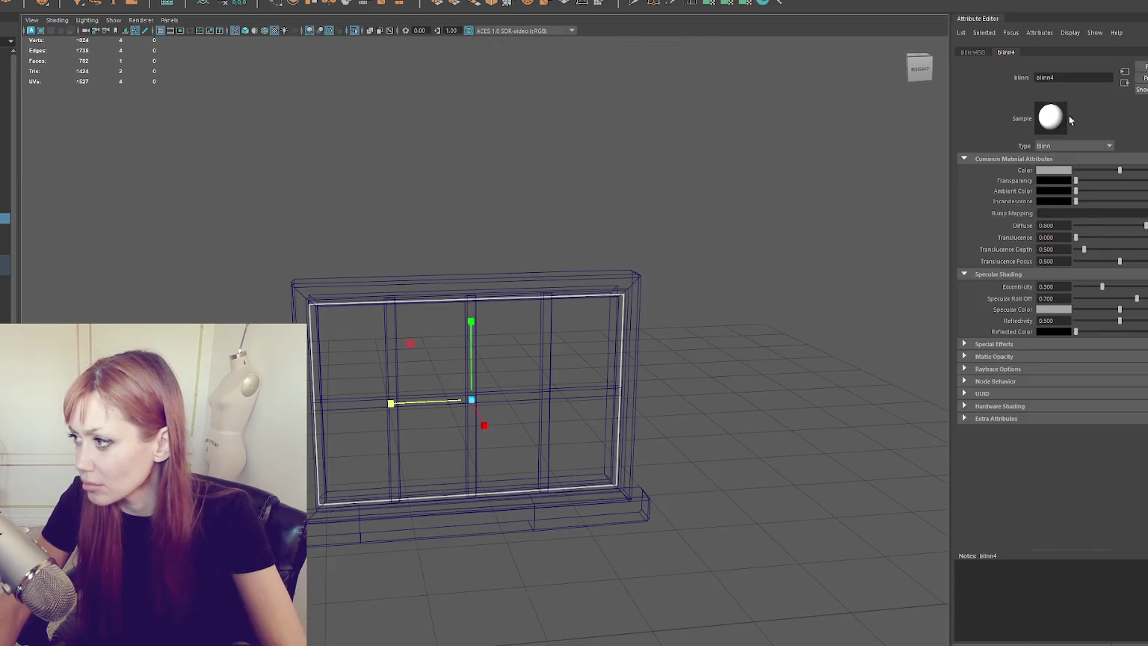
type("Wooden")
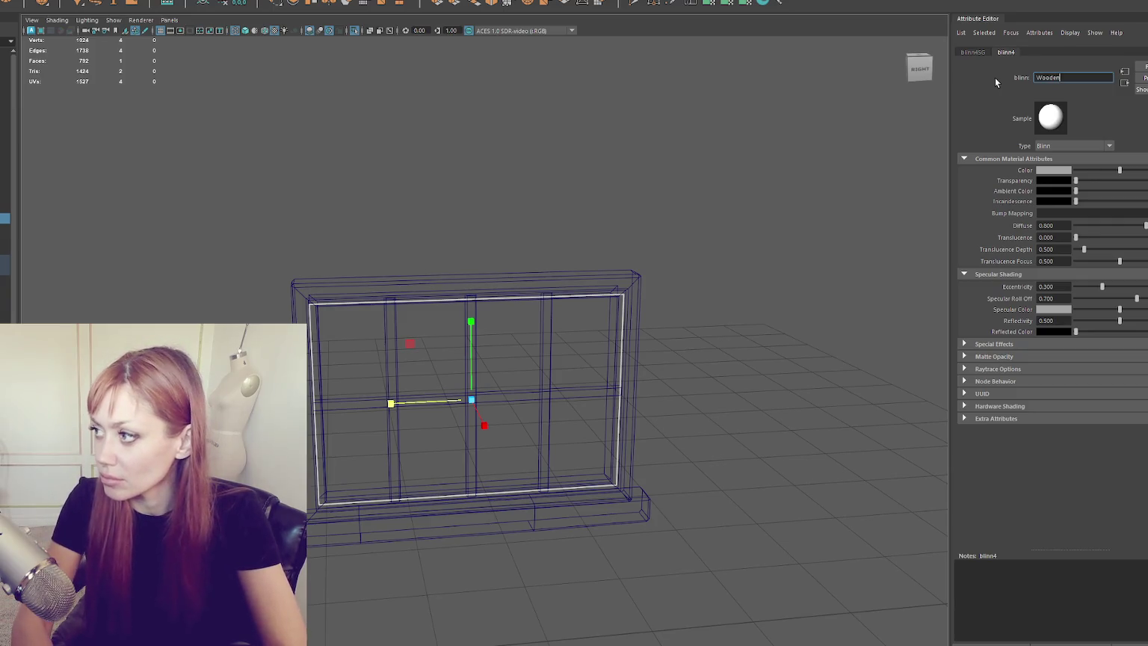
type("Boarding")
key("Return")
left_click(630, 134)
key("6")
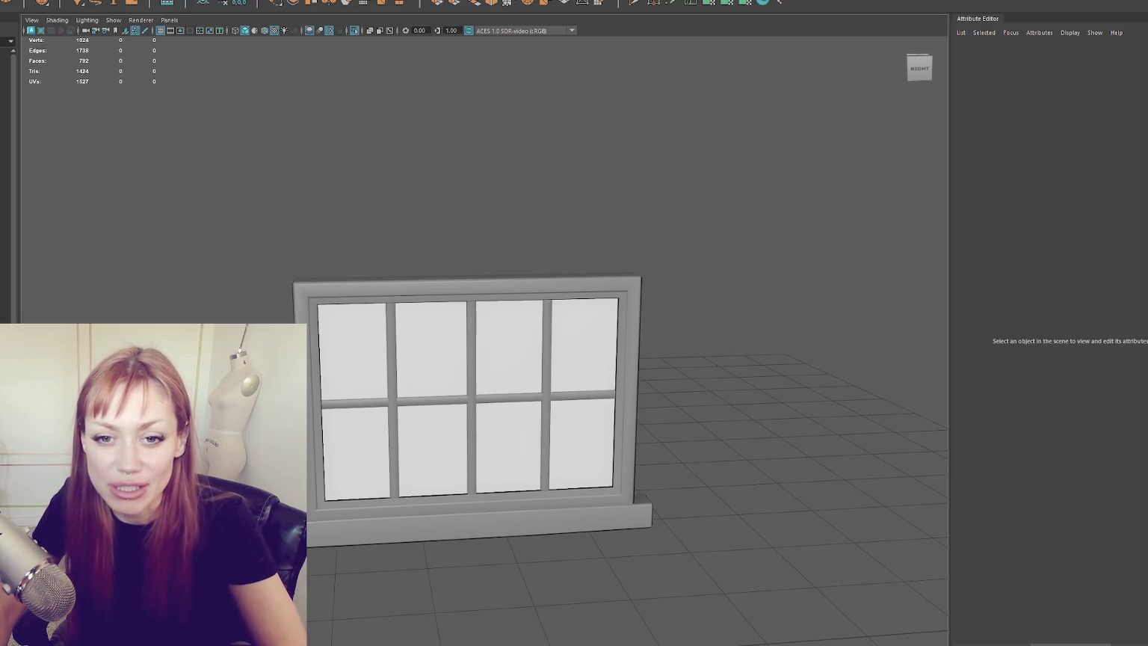
Switch the window mesh to wireframe (4) and marquee-select all its frame, crossbar and sill pieces.
mouse_move(527, 225)
left_mouse_down()
mouse_move(461, 300)
mouse_move(551, 253)
left_mouse_up()
left_click(462, 300)
left_click(431, 203)
right_click(431, 203)
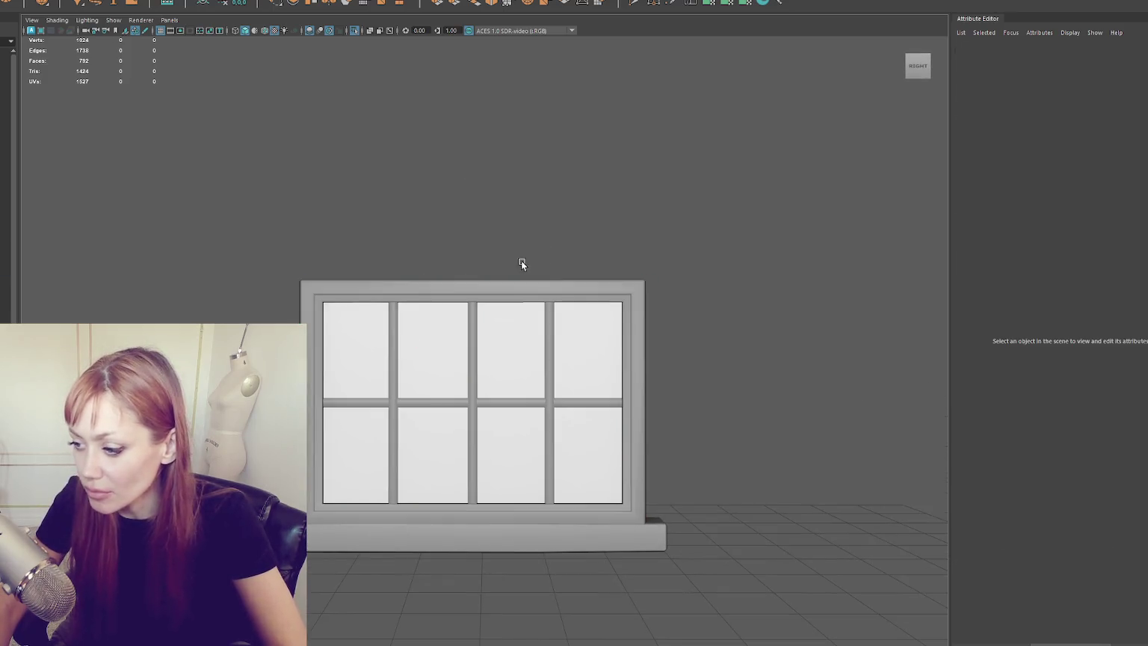
left_click(536, 326)
left_click_drag(535, 326, 456, 236)
left_click(456, 236)
left_click(444, 323)
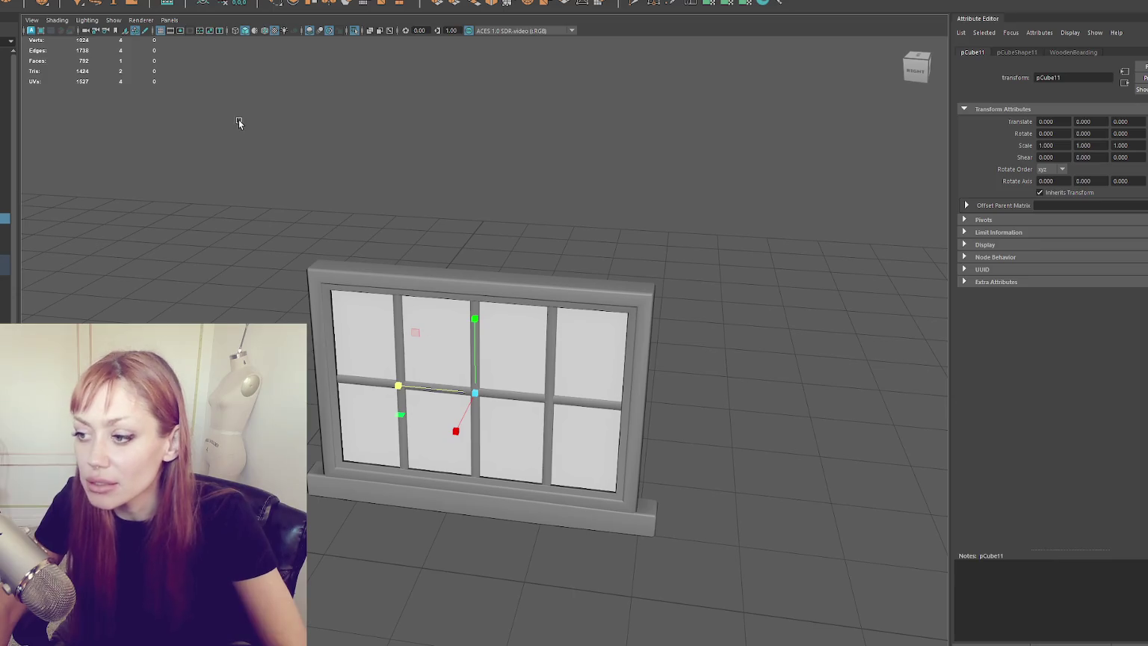
key("4")
left_click_drag(259, 218, 587, 433)
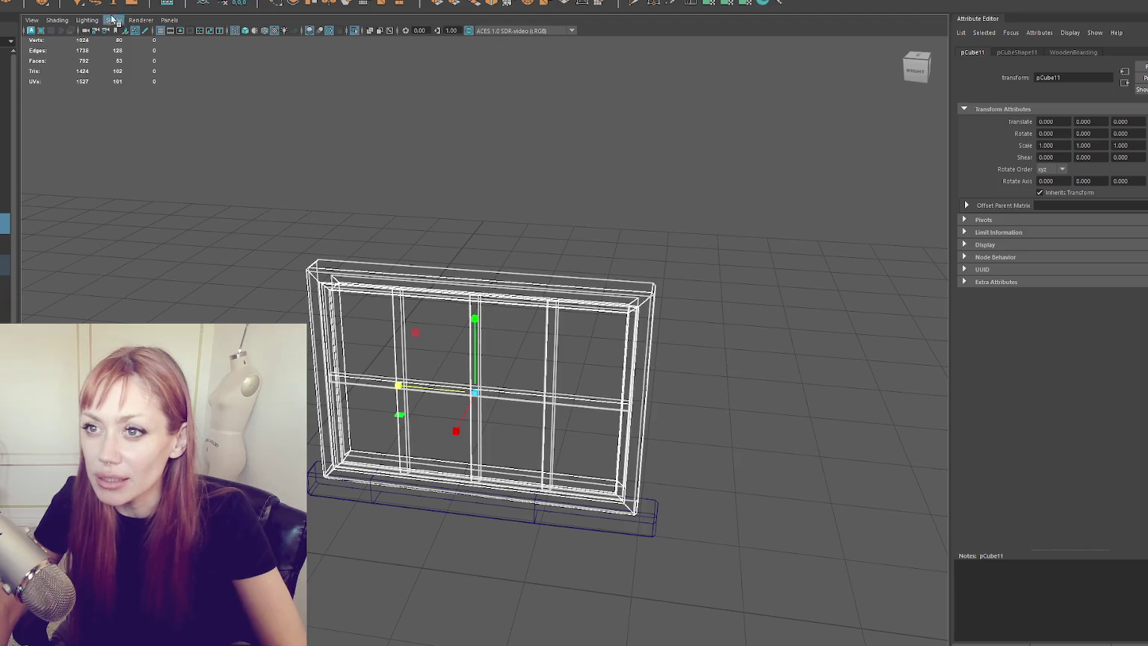
Combine the selected window pieces into a single mesh, pCube13, with Mesh > Combine.
left_click(67, 1)
mouse_move(112, 0)
left_click(230, 3)
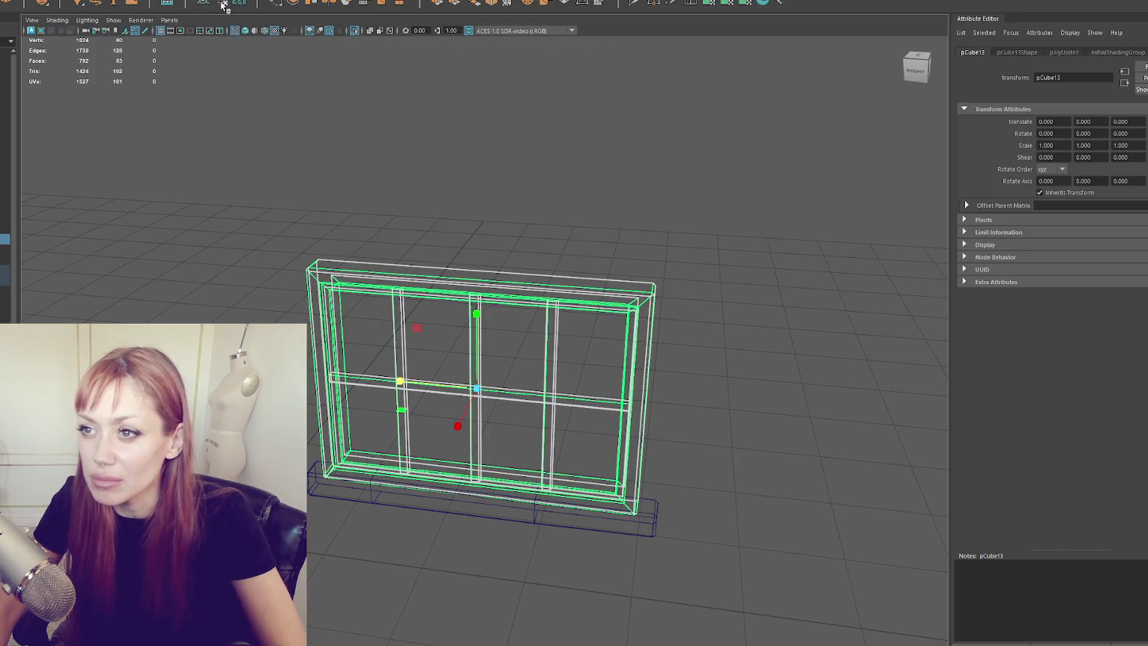
Return the combined window to shaded display (5) and orbit to inspect the frame's edge.
left_click(375, 332)
left_click(487, 272)
key("5")
mouse_move(506, 360)
left_mouse_down("alt")
mouse_move(558, 307)
mouse_move(669, 325)
mouse_move(814, 307)
mouse_move(672, 302)
mouse_move(802, 318)
mouse_move(449, 265)
mouse_move(487, 259)
mouse_move(368, 267)
mouse_move(536, 251)
mouse_move(433, 157)
left_mouse_up("alt")
right_click(434, 157)
Delete the hidden face inside the top of the combined window frame.
left_click(436, 181)
left_click(359, 297)
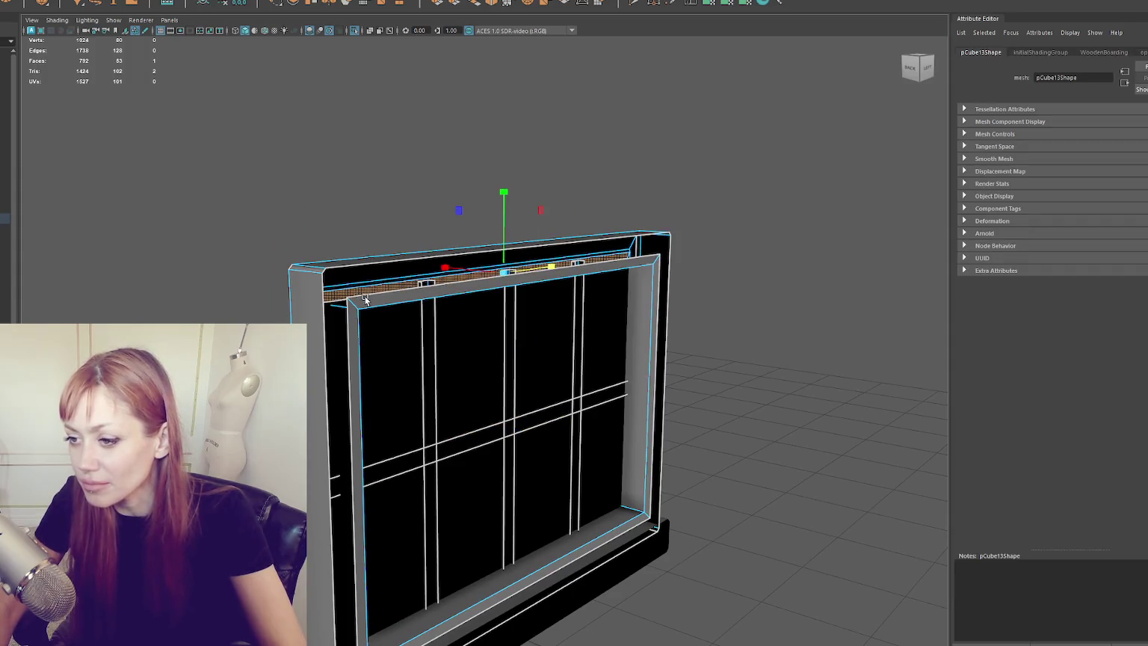
key("Delete")
mouse_move(630, 286)
left_mouse_down("alt")
mouse_move(589, 300)
mouse_move(532, 294)
mouse_move(628, 280)
mouse_move(485, 275)
mouse_move(351, 190)
left_mouse_up("alt")
left_click(501, 175)
scroll(526, 179, "down", 4)
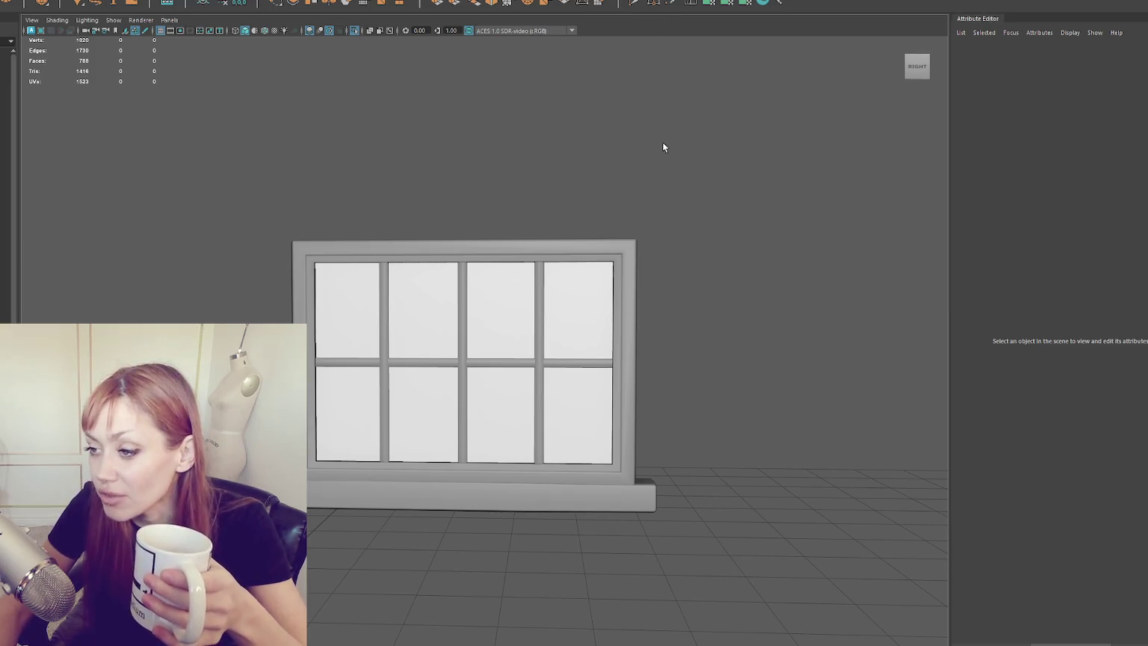
left_click(563, 329)
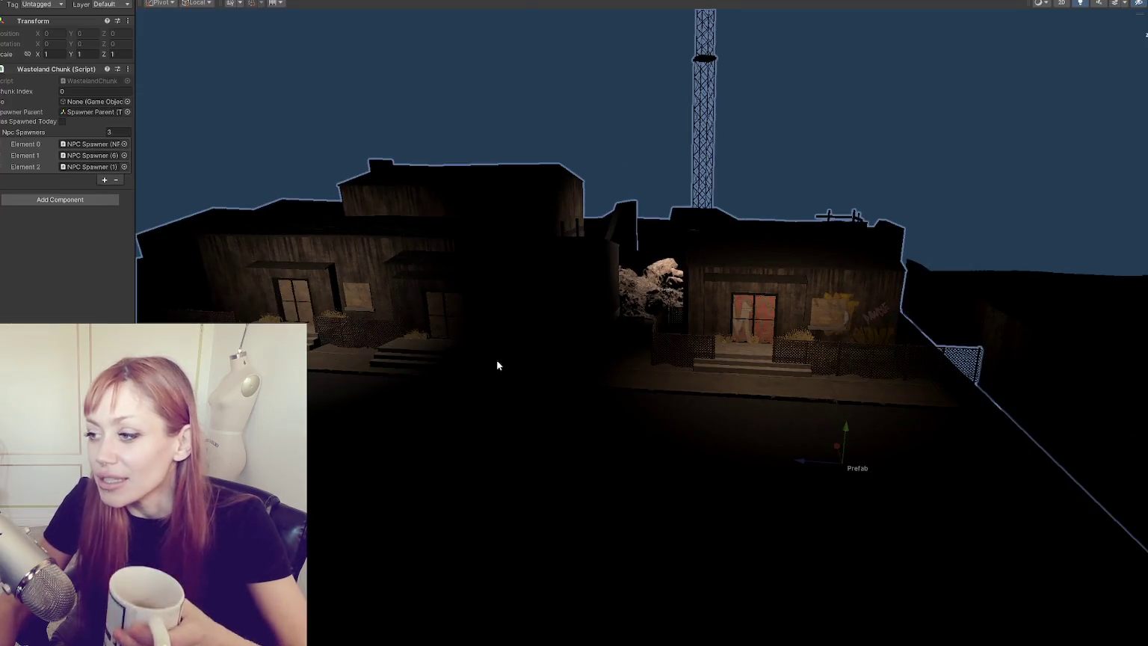
mouse_move(497, 365)
left_mouse_down()
mouse_move(556, 346)
mouse_move(332, 332)
mouse_move(507, 379)
mouse_move(703, 340)
mouse_move(643, 366)
mouse_move(662, 377)
mouse_move(604, 331)
mouse_move(538, 410)
mouse_move(359, 374)
mouse_move(379, 351)
left_mouse_up()
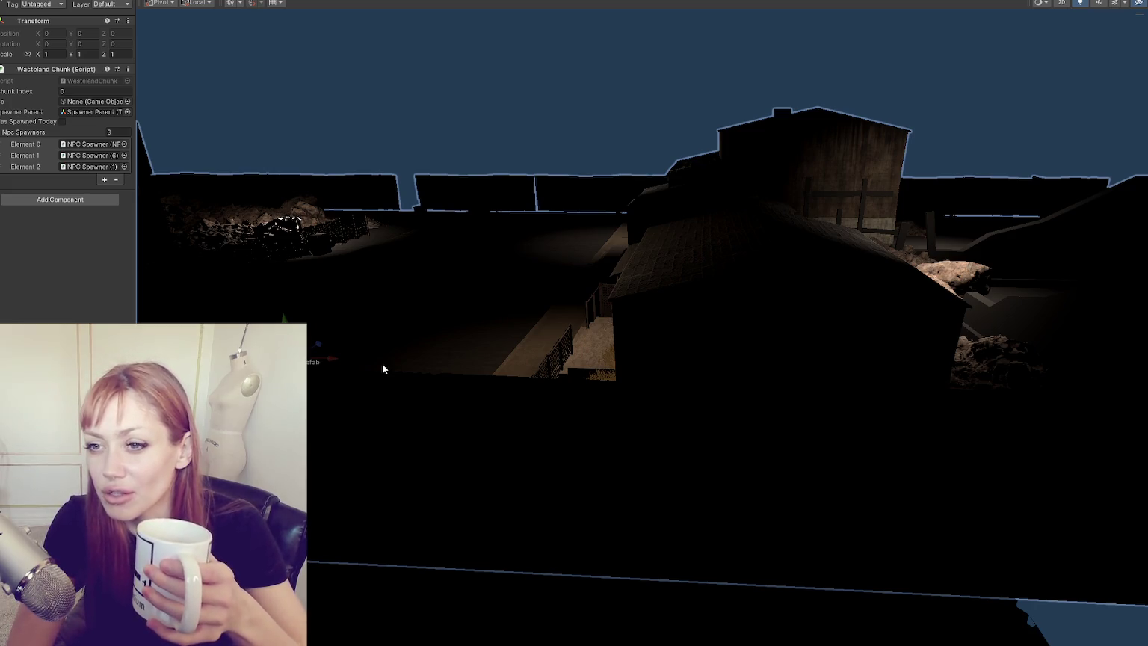
left_click(23, 132)
left_click(620, 418)
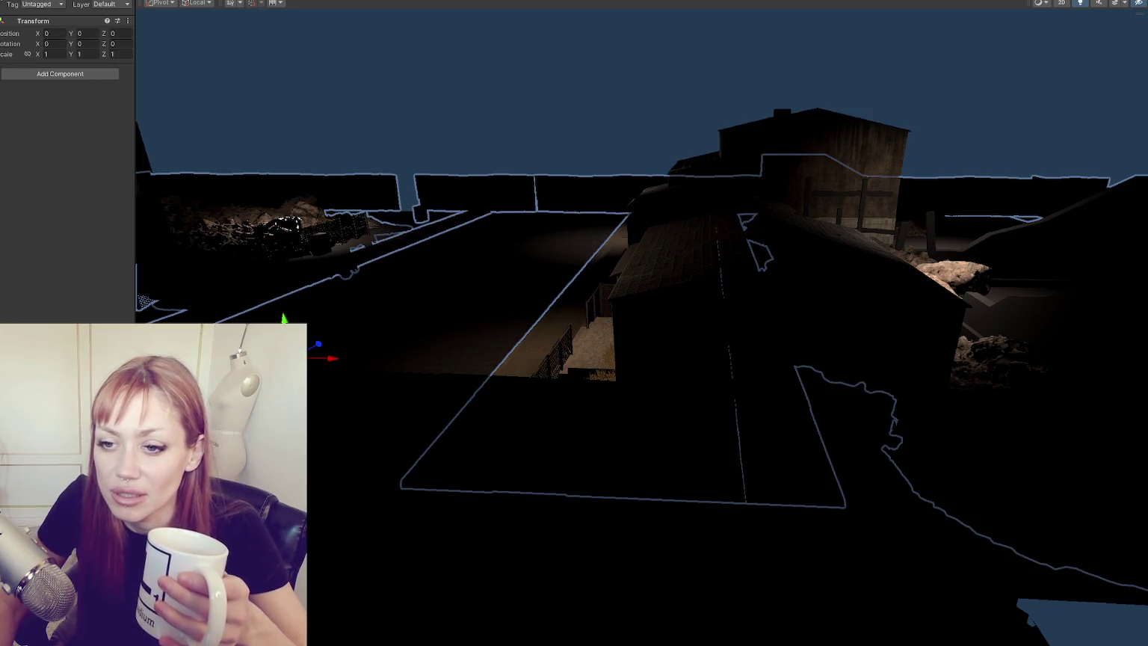
left_click(778, 373)
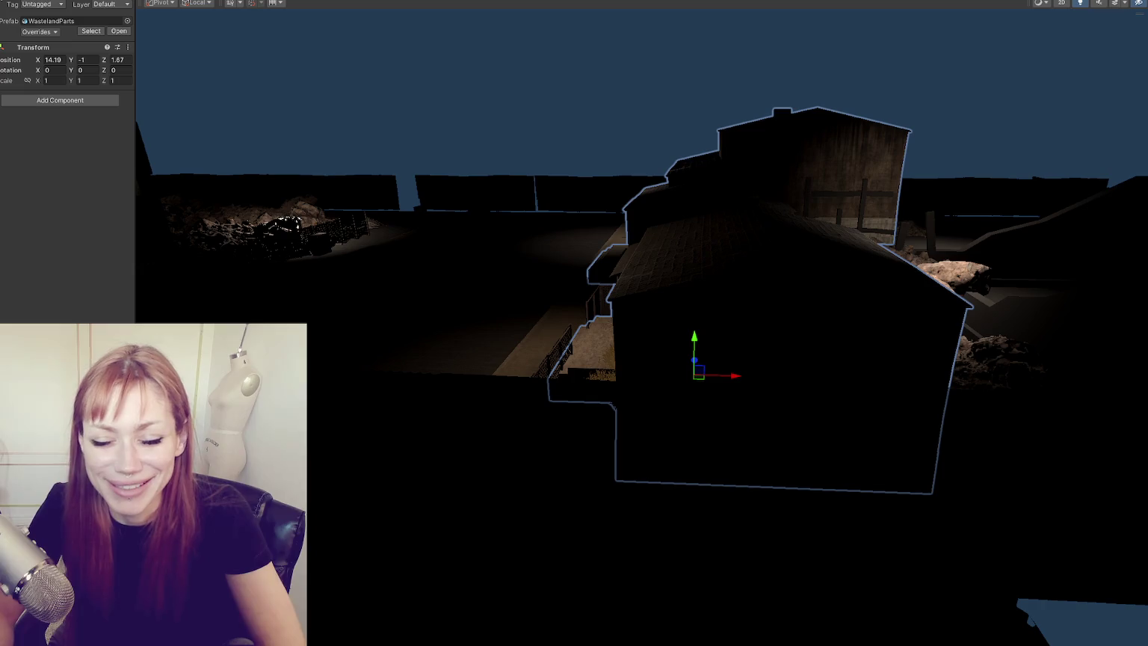
left_click(505, 205)
left_click(505, 205)
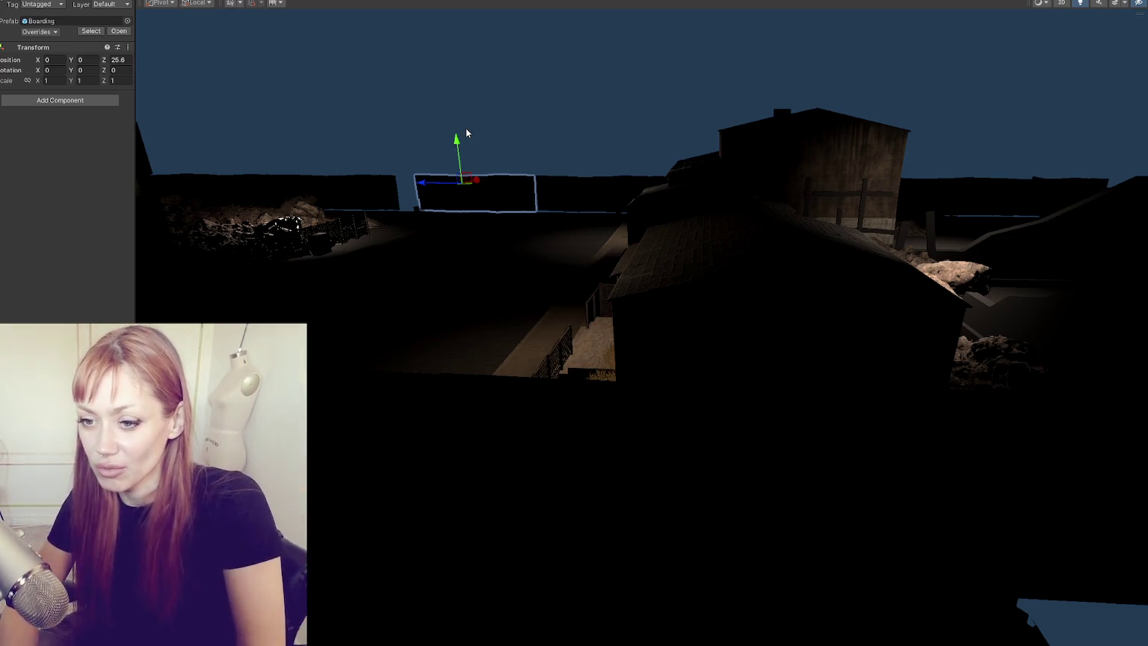
left_click_drag(527, 313, 689, 267)
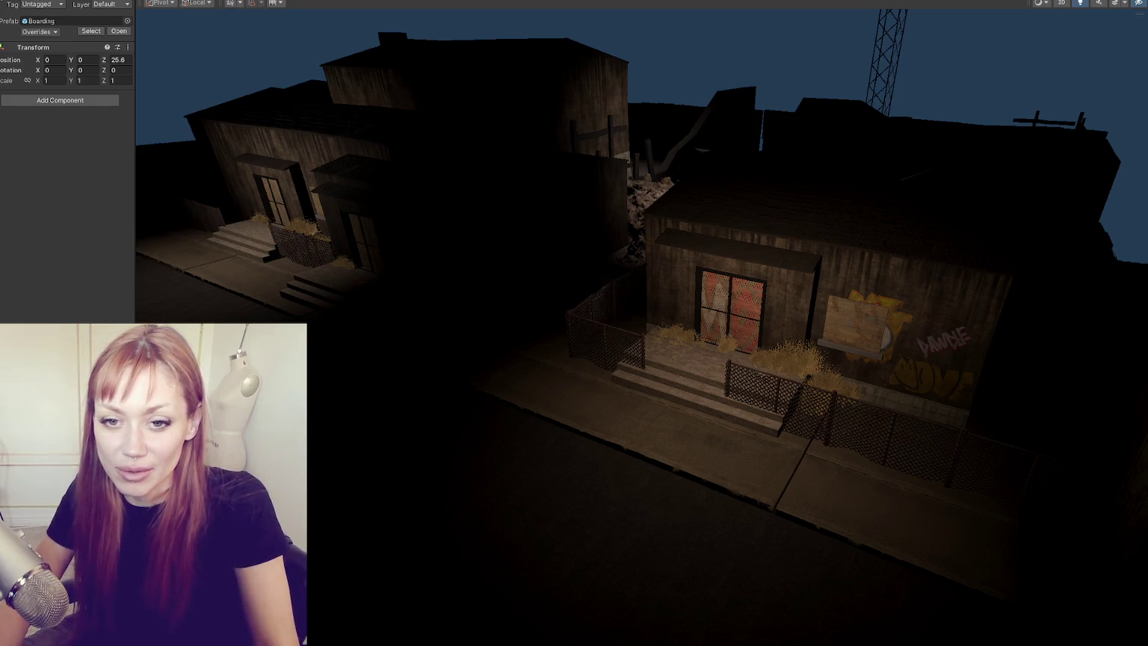
mouse_move(474, 398)
left_mouse_down()
mouse_move(601, 345)
mouse_move(525, 354)
left_mouse_up()
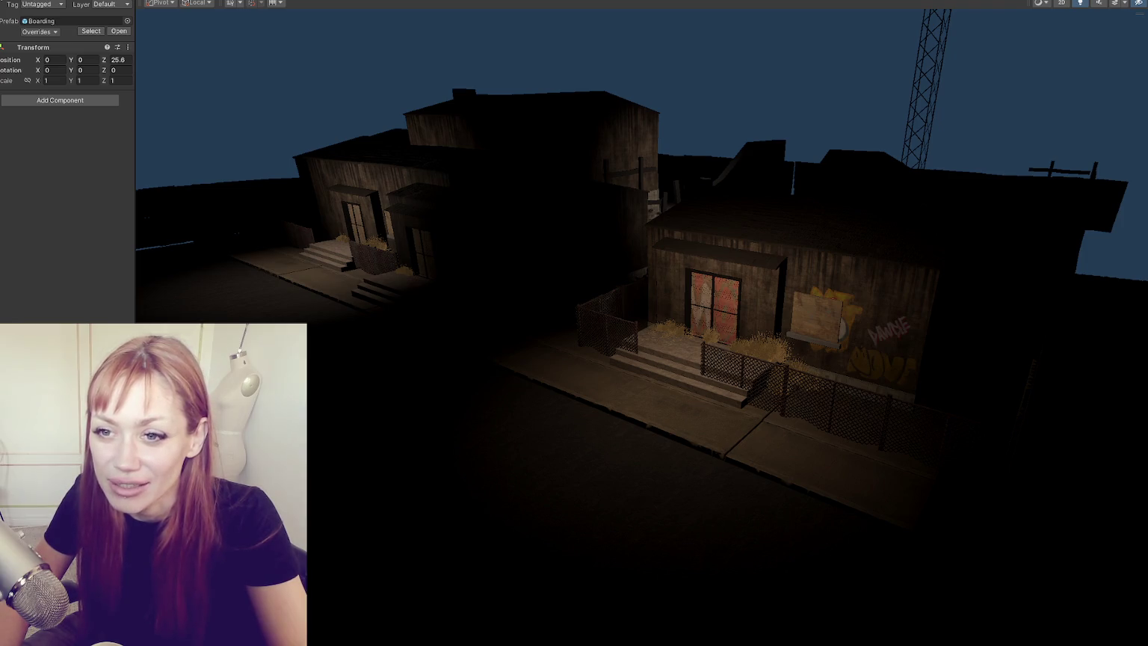
left_click(822, 310)
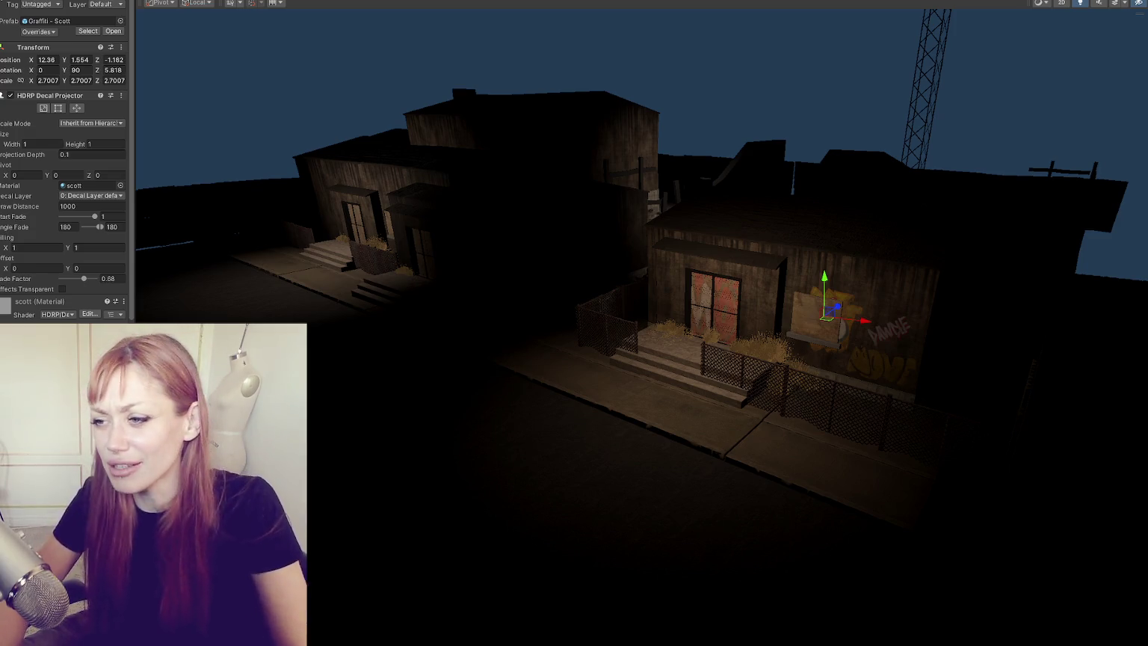
Move the Unity Scene view forward to street level.
mouse_move(448, 262)
left_mouse_down()
mouse_move(714, 239)
mouse_move(374, 289)
mouse_move(411, 522)
mouse_move(584, 292)
mouse_move(545, 260)
left_mouse_up()
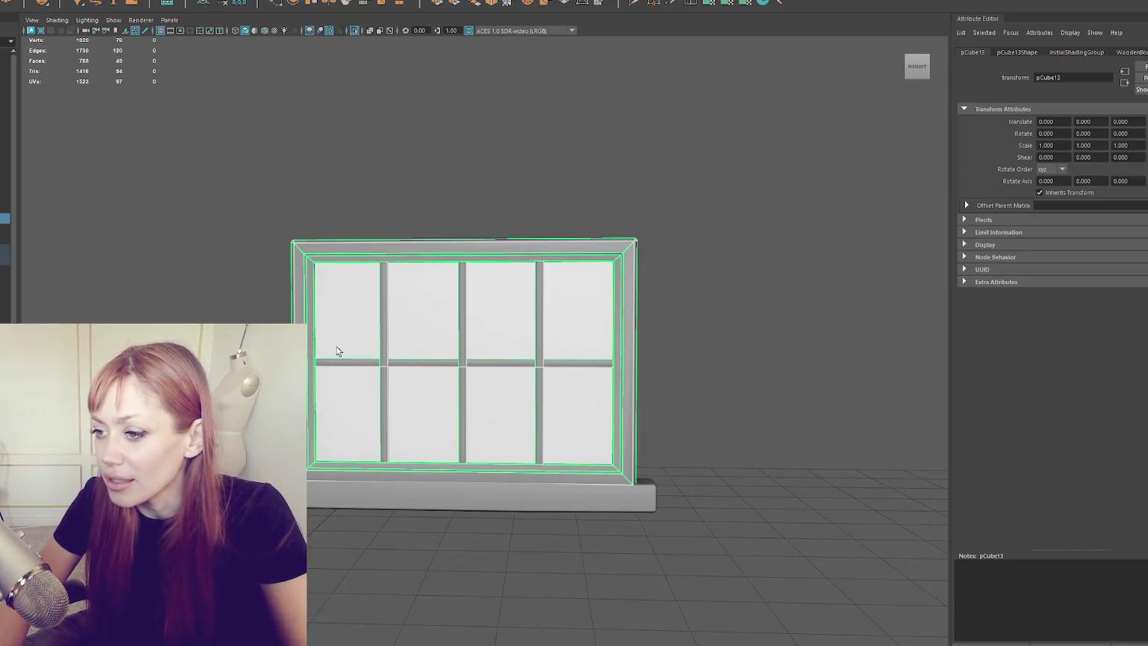
Select a glass pane face on the window and apply a planar UV projection.
left_click(395, 182)
left_click(410, 266)
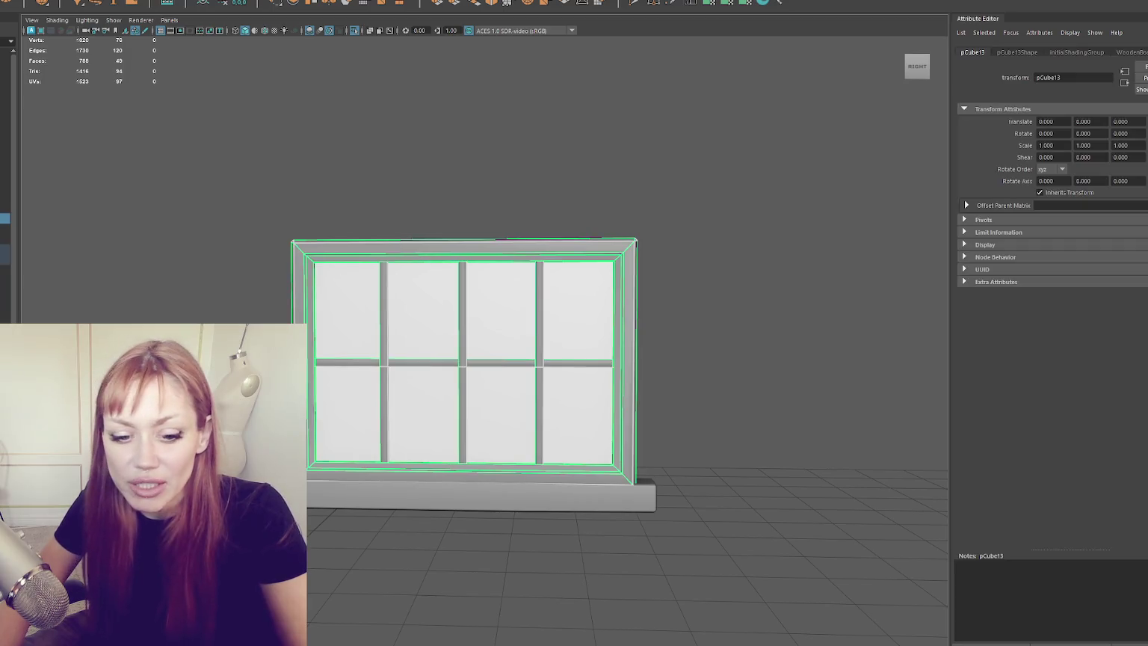
right_click(417, 309)
left_click(578, 310)
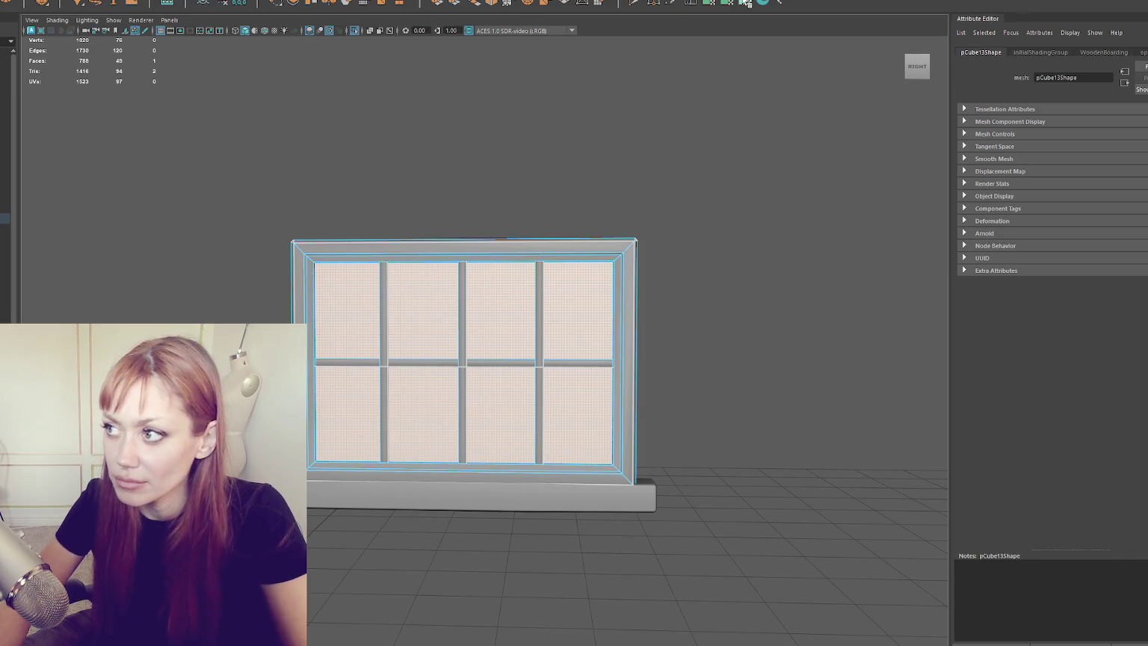
left_click(509, 6)
left_click(703, 3)
left_click_drag(906, 73, 1133, 38)
mouse_move(707, 205)
left_mouse_down()
mouse_move(384, 197)
mouse_move(448, 203)
left_mouse_up()
Set the pane UVs to the target texel density and apply an automatic UV projection.
right_click(826, 165)
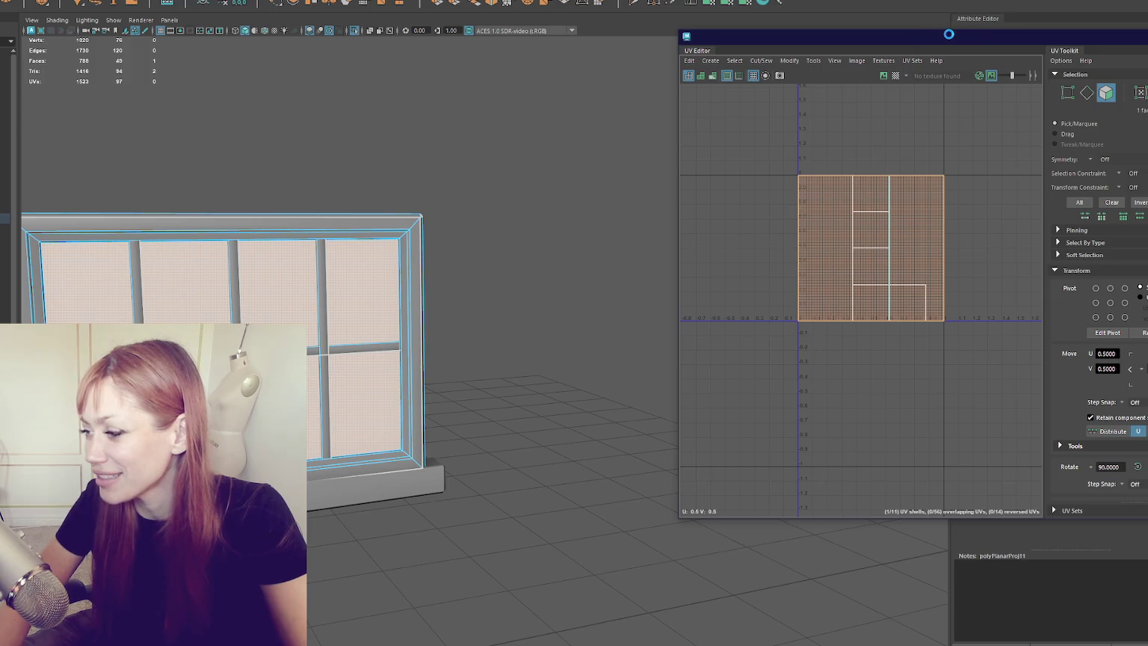
left_click_drag(948, 35, 764, 27)
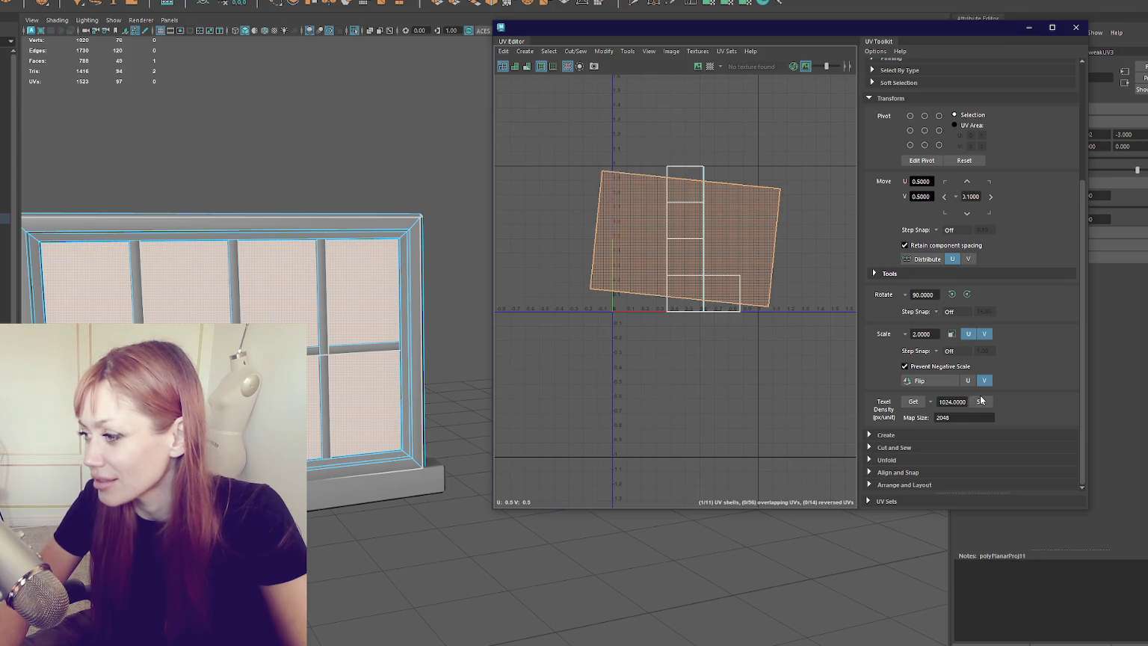
left_click(981, 402)
left_click(909, 433)
left_click(889, 398)
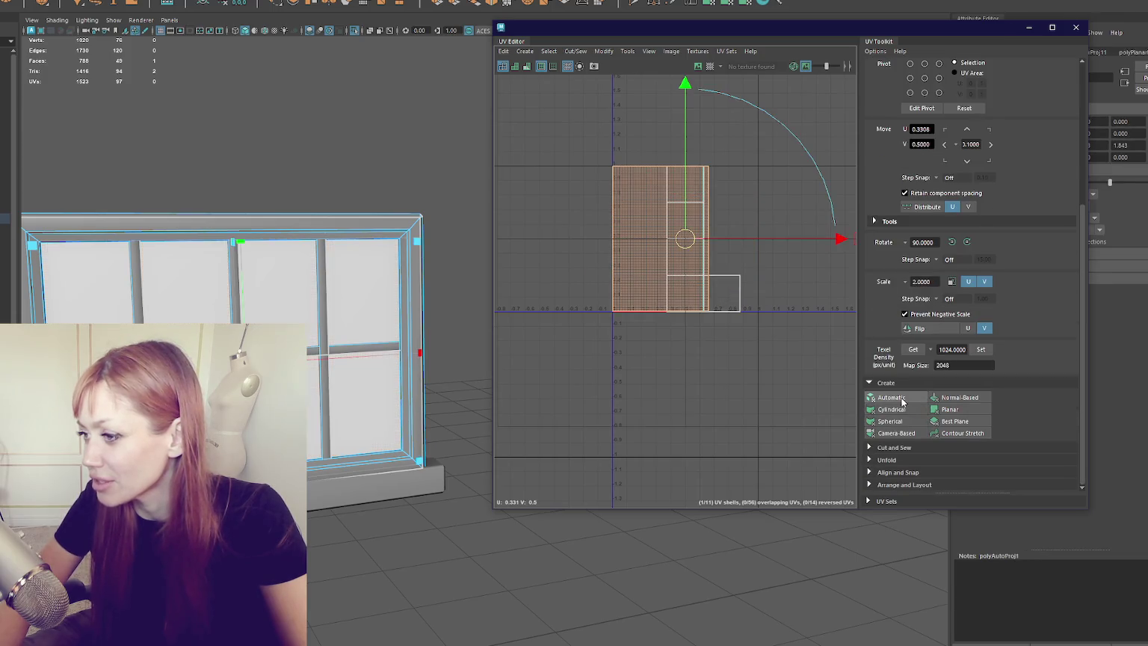
Straighten the glass UV shell with Orient Shells, keeping it over the frame outlines.
scroll(839, 371, "down", 5)
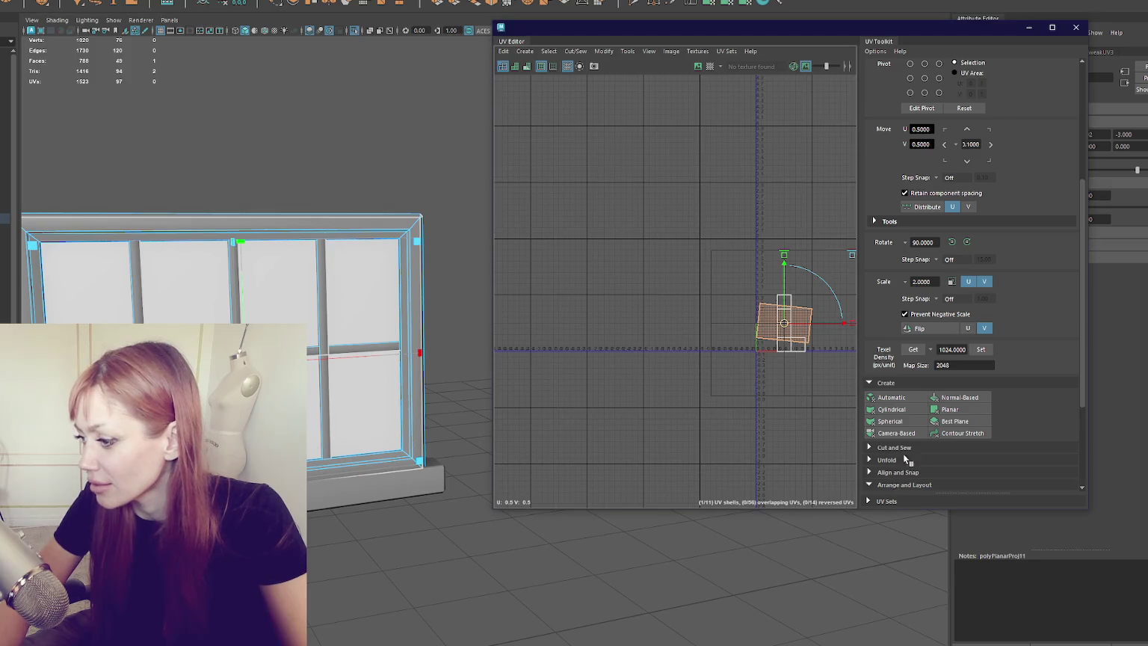
left_click(904, 484)
scroll(909, 449, "down", 3)
left_click(916, 403)
left_click_drag(805, 337, 750, 330)
key("ctrl+z")
scroll(671, 312, "up", 4)
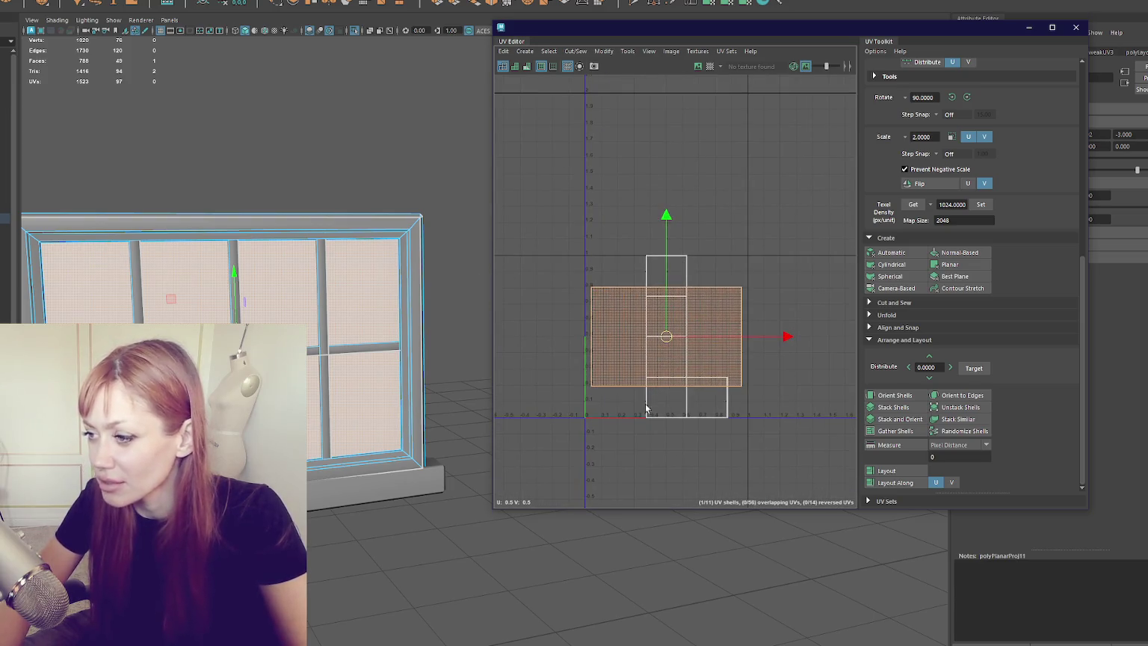
mouse_move(390, 281)
left_mouse_down("alt")
mouse_move(331, 272)
mouse_move(357, 234)
left_mouse_up("alt")
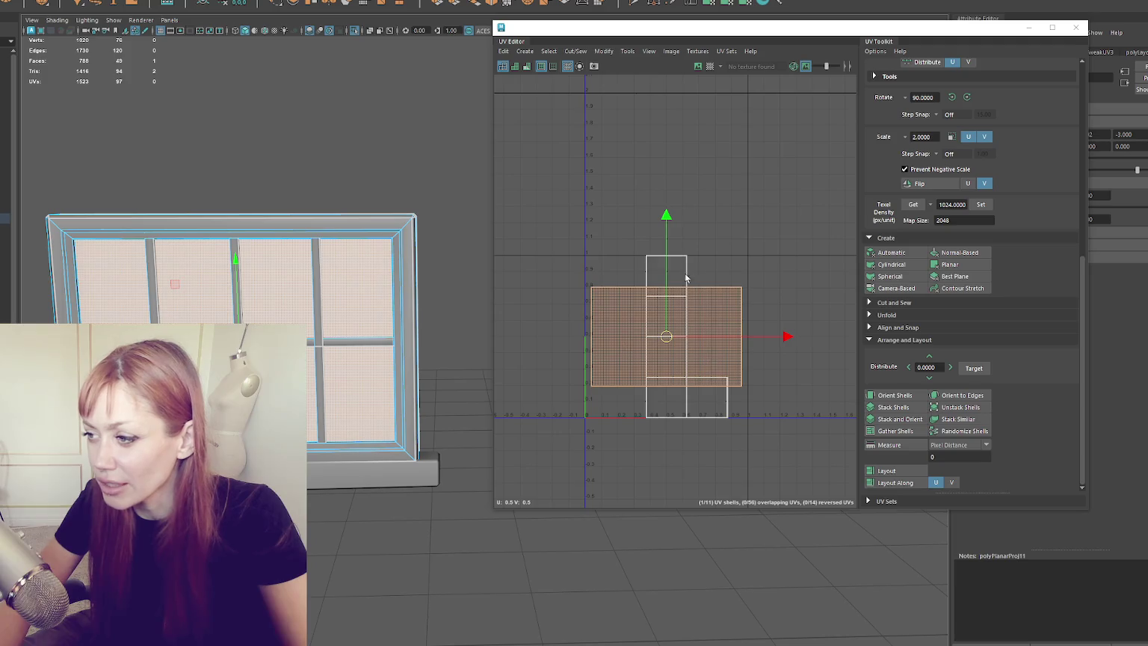
Select the frame faces, excluding the glass pane, and apply a planar UV projection.
left_click(389, 221)
left_click(275, 264)
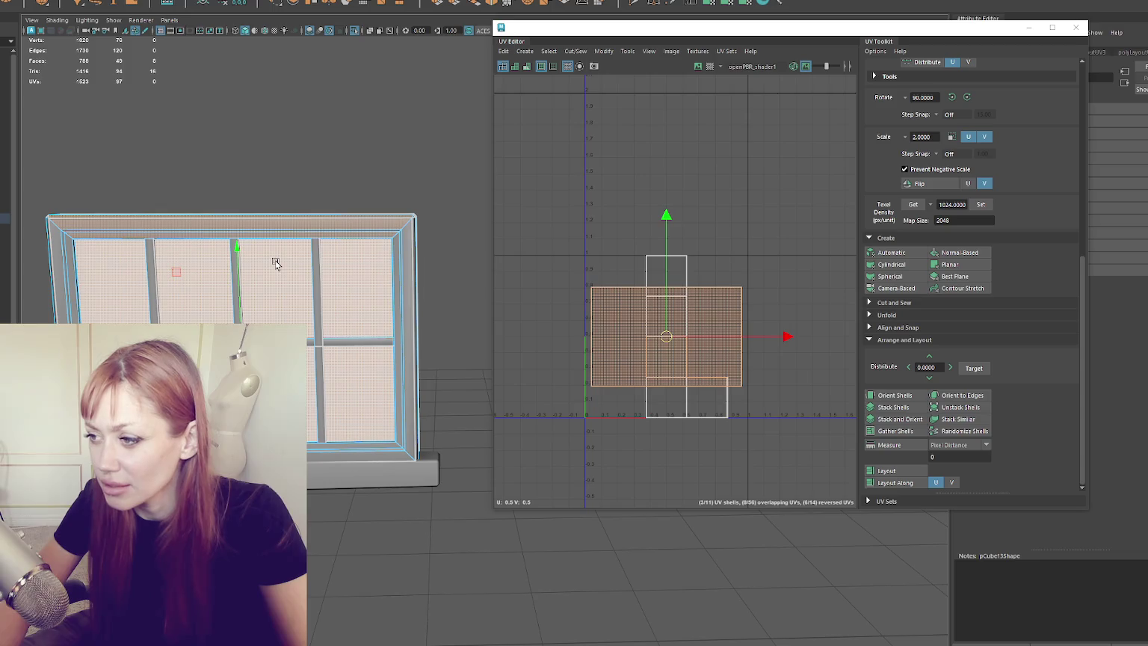
key("ctrl+z")
key("ctrl+z")
key("ctrl+z")
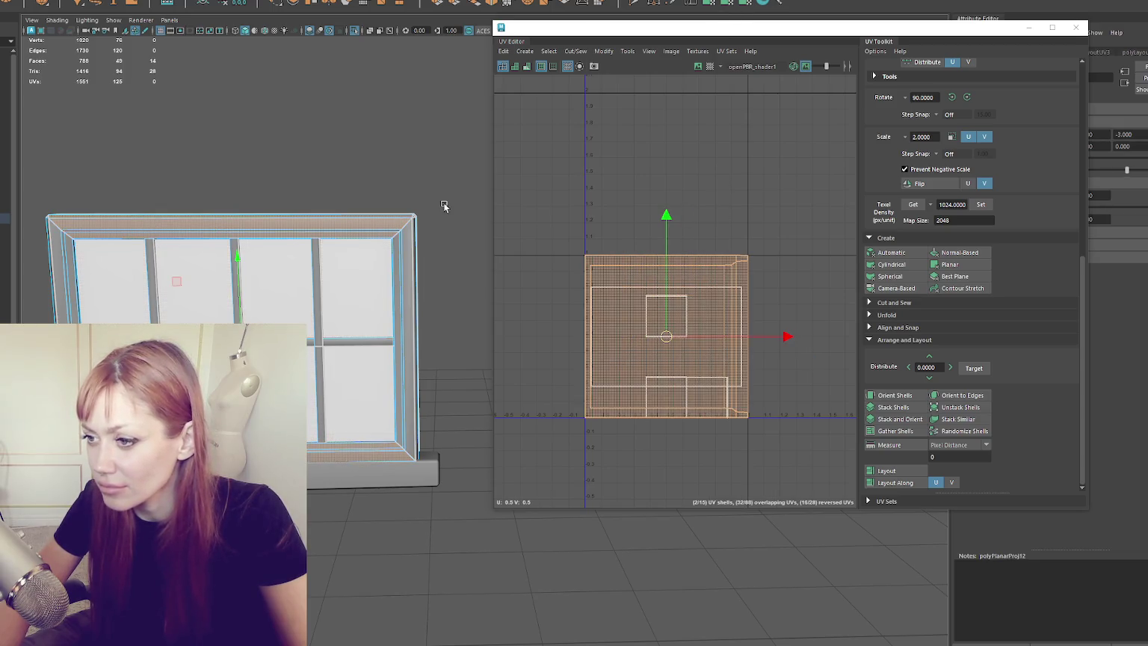
mouse_move(464, 155)
left_mouse_down()
mouse_move(415, 299)
mouse_move(43, 513)
left_mouse_up()
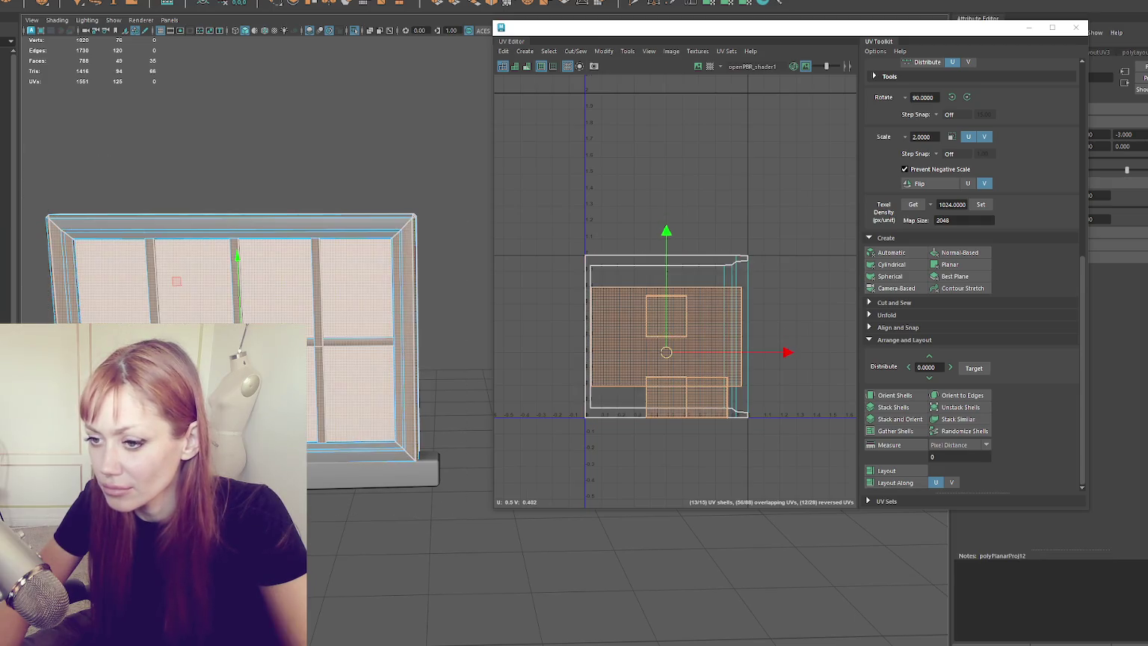
left_click(111, 283, "ctrl")
left_click(762, 3)
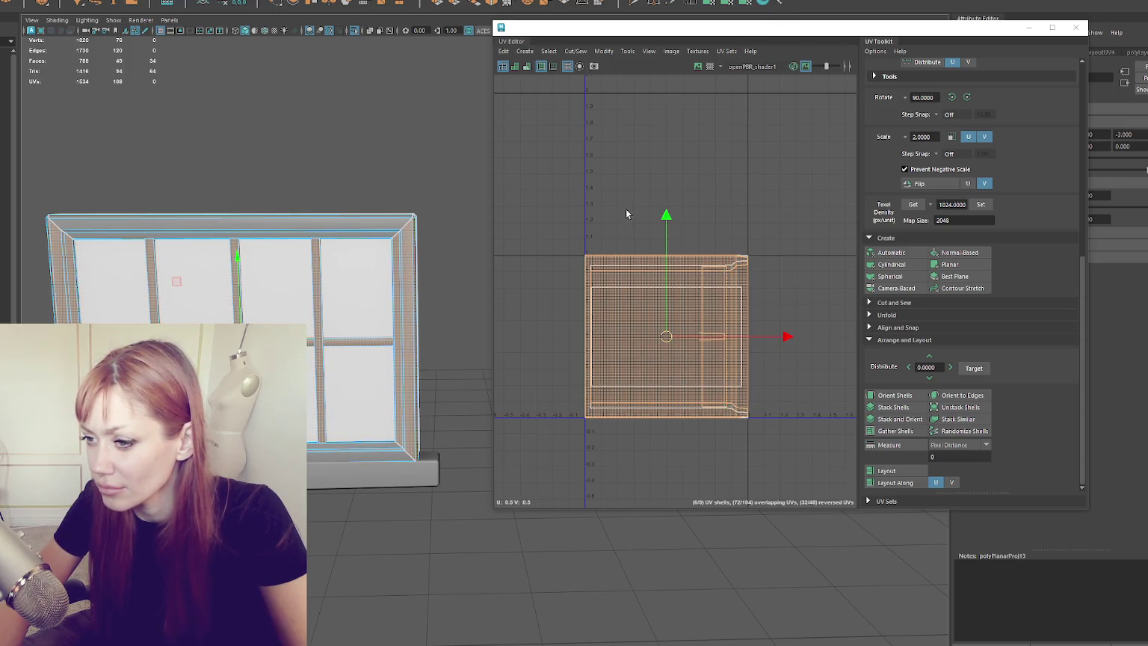
Unfold the frame UVs and straighten the shells with Orient Shells.
left_click(374, 280, "shift")
right_click(660, 192, "shift")
left_click(605, 192)
left_click(906, 396)
Rotate the crossbar strips horizontal and stack all frame shells below the main tile.
left_click(744, 212)
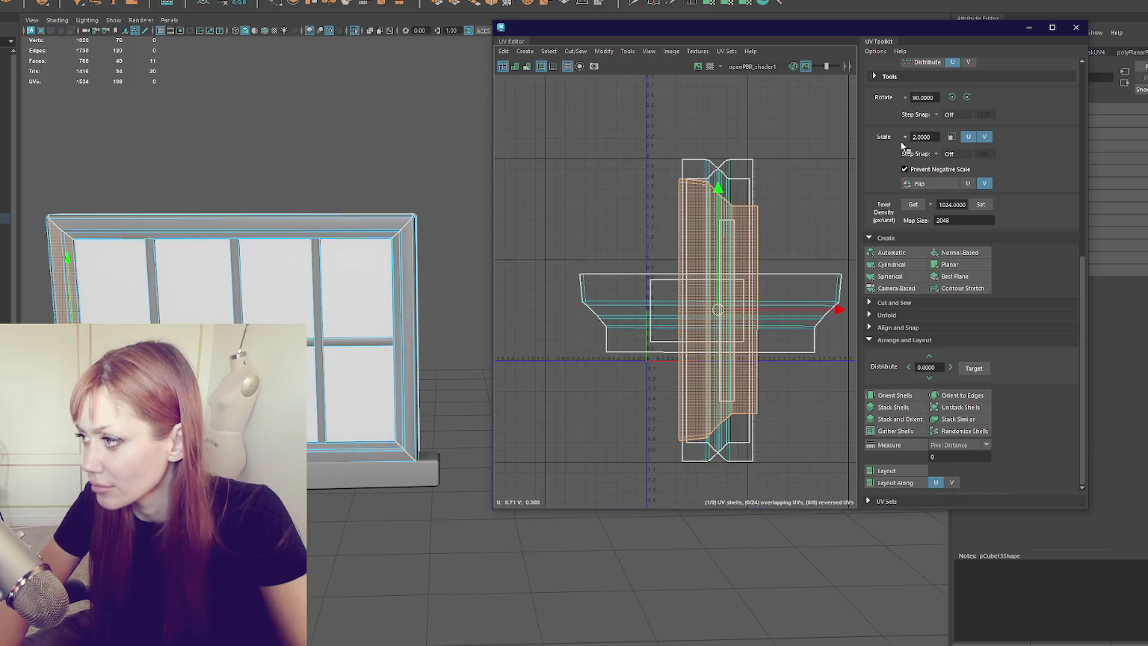
left_click(966, 97)
left_click(744, 199)
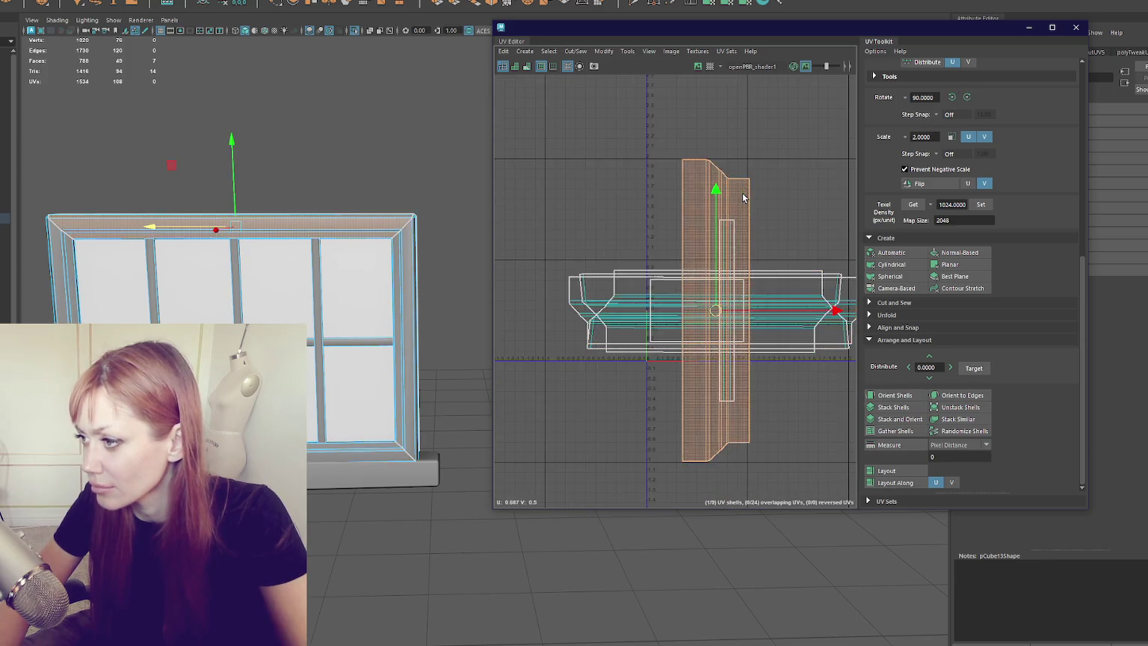
left_click(731, 238)
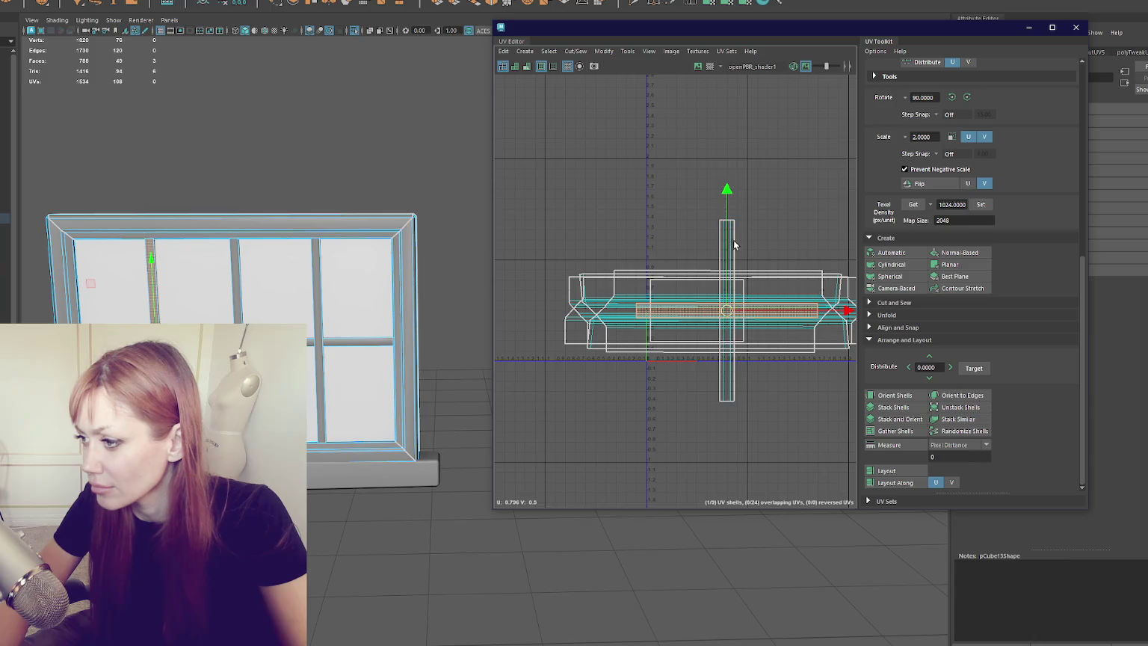
left_click_drag(729, 322, 681, 304)
left_click(725, 306)
left_click(727, 284)
left_click_drag(723, 306, 740, 325)
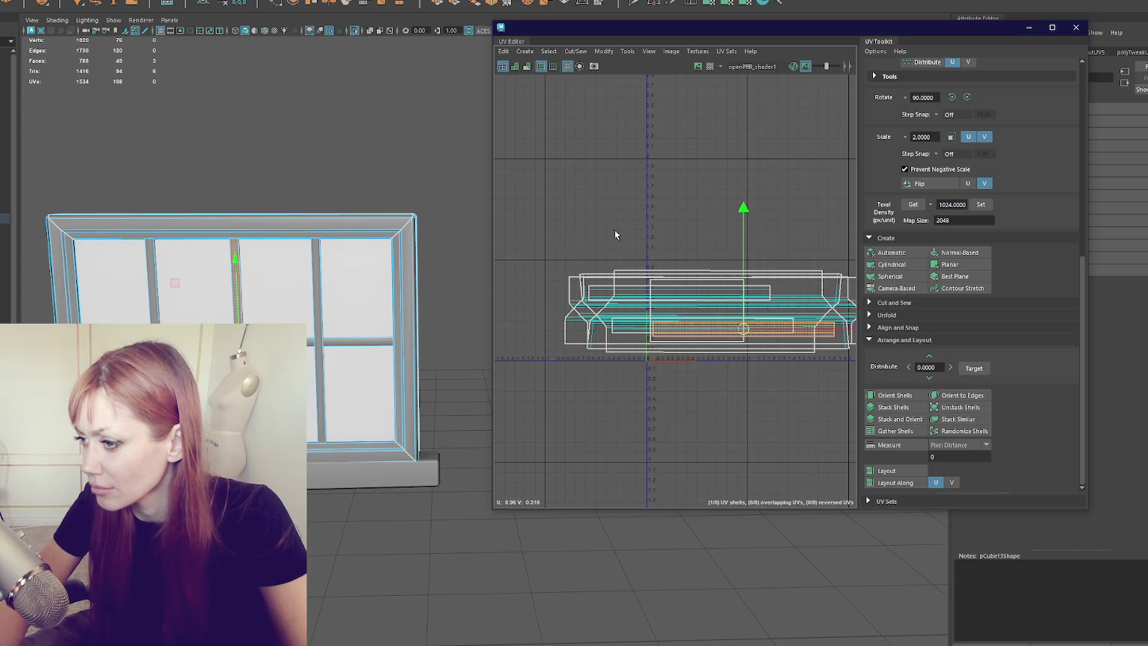
left_click_drag(626, 236, 852, 374)
mouse_move(718, 312)
left_mouse_down()
mouse_move(700, 392)
mouse_move(614, 282)
mouse_move(659, 311)
left_mouse_up()
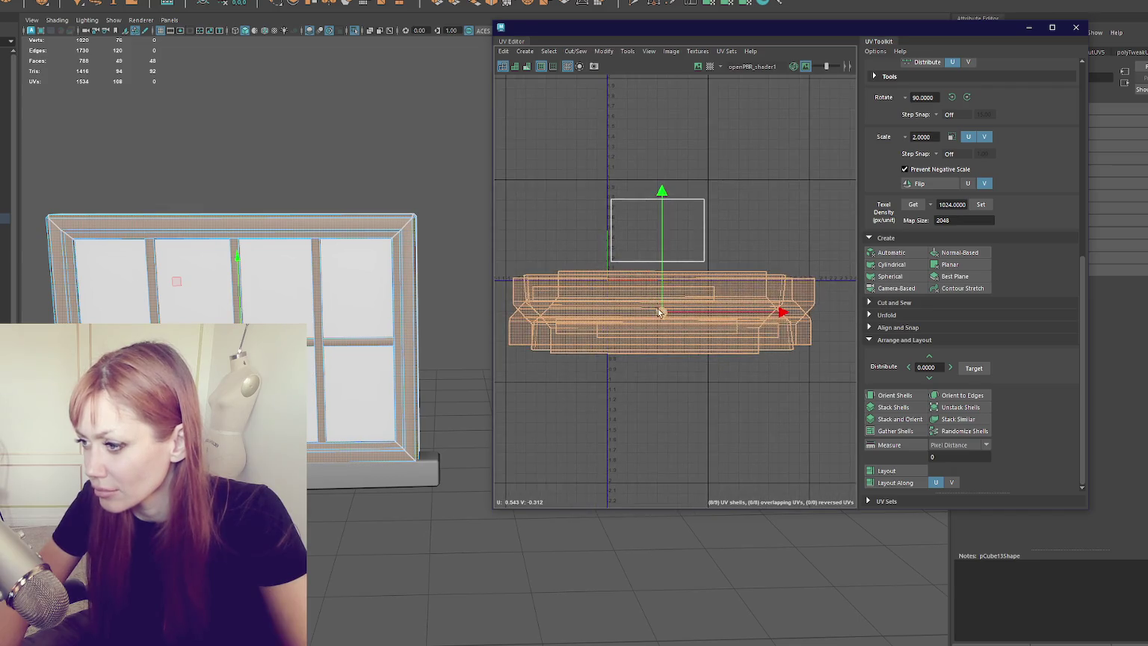
Close the UV Editor and reselect the combined window mesh.
left_click(328, 154)
left_click(885, 32)
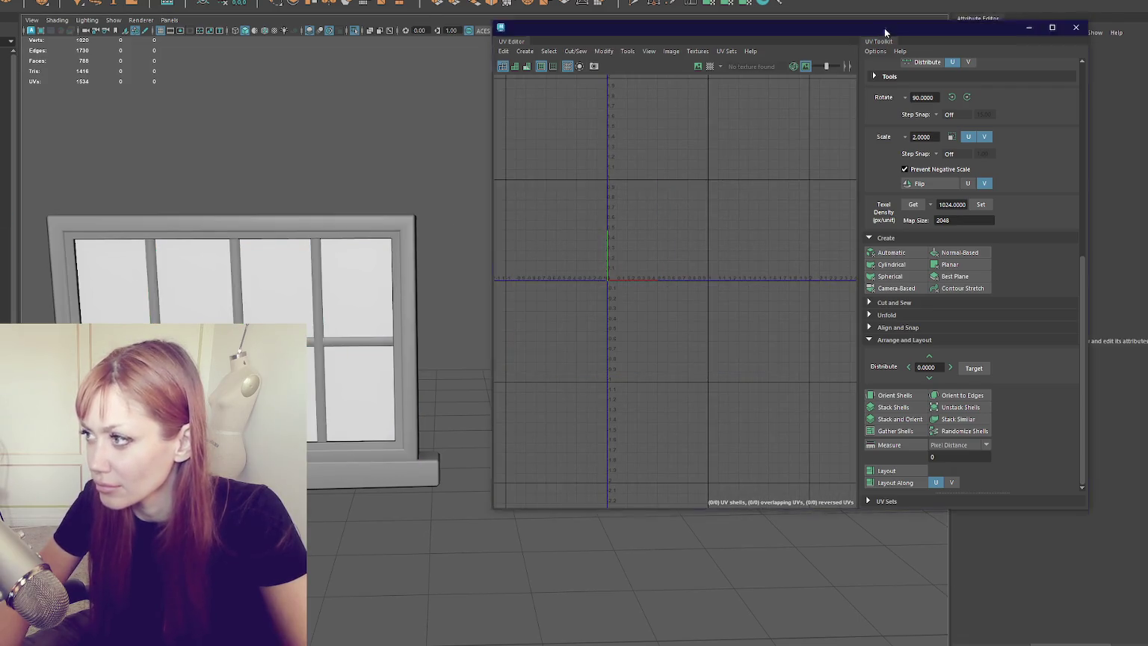
left_click(1076, 27)
left_click(422, 224)
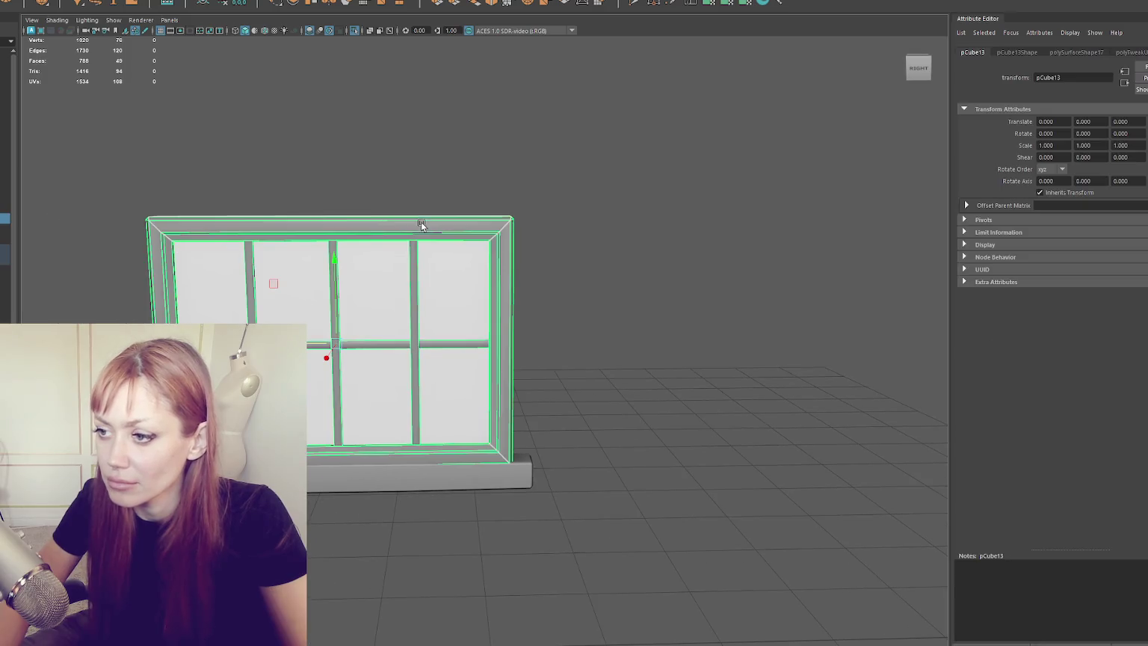
Duplicate the window and sill, then combine the original window and sill into pCube15.
left_click(8, 126)
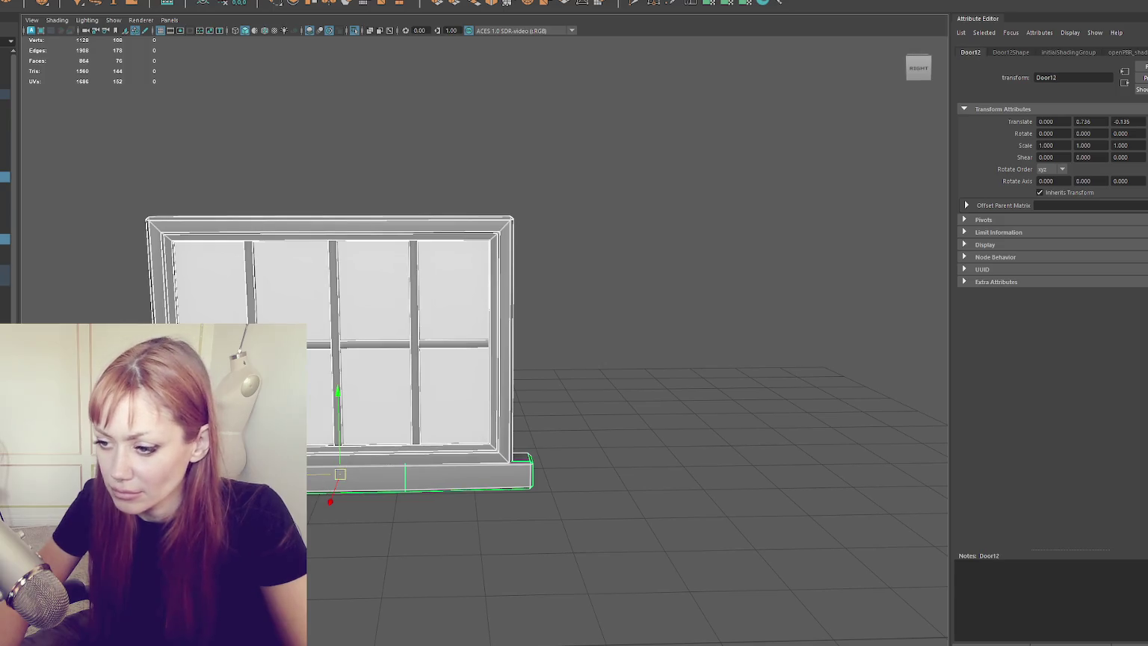
key("shift+d")
left_click(7, 125)
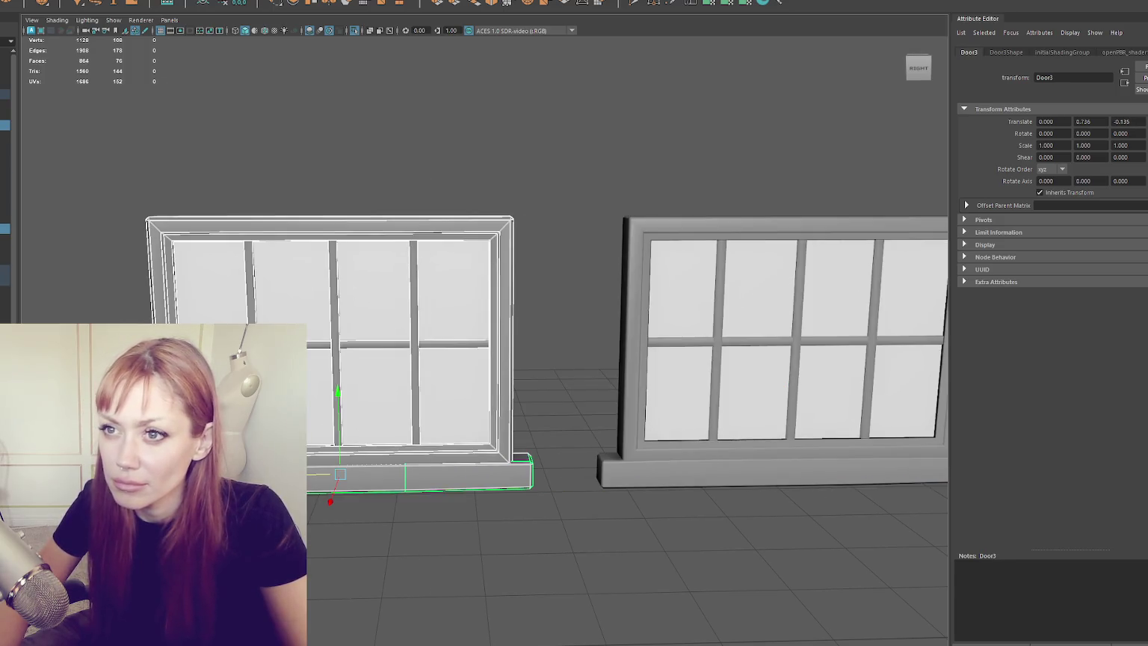
left_click(82, 22)
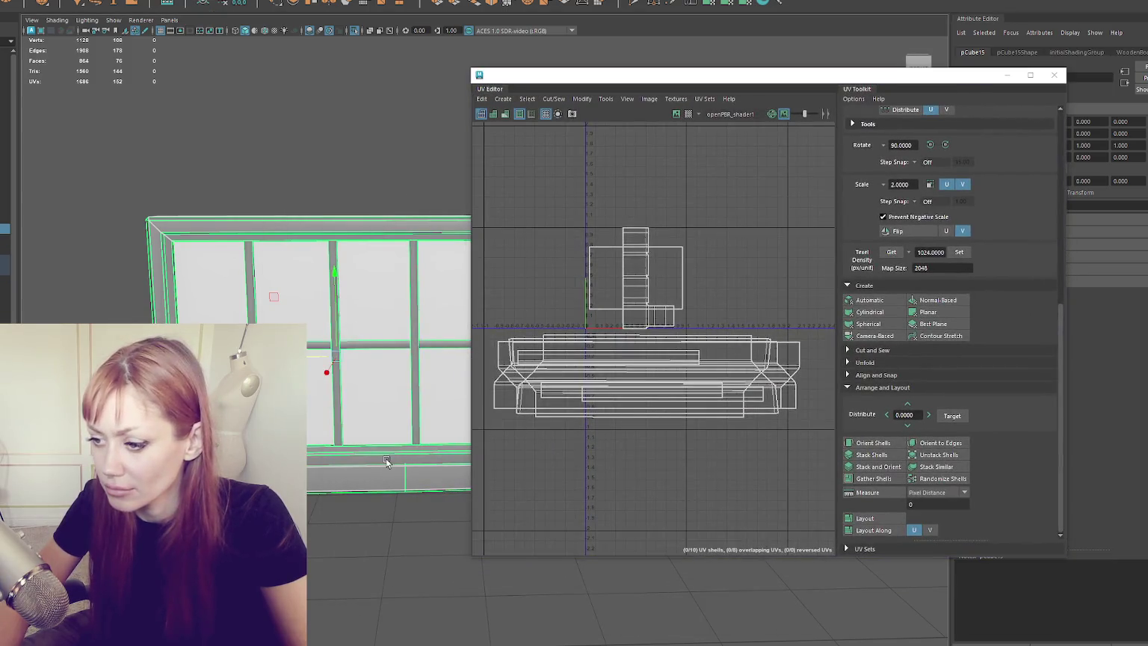
Select the sill's UV shell in shell selection mode and project its UVs flat.
right_click(282, 160)
left_click(308, 160)
left_click(329, 485)
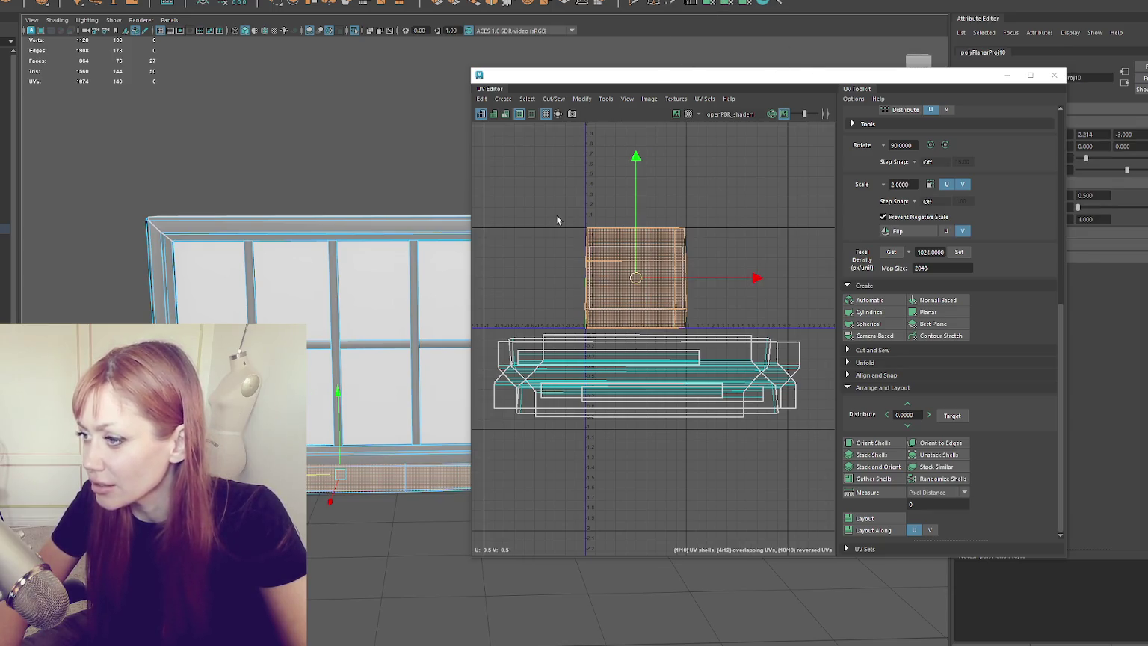
key("F8")
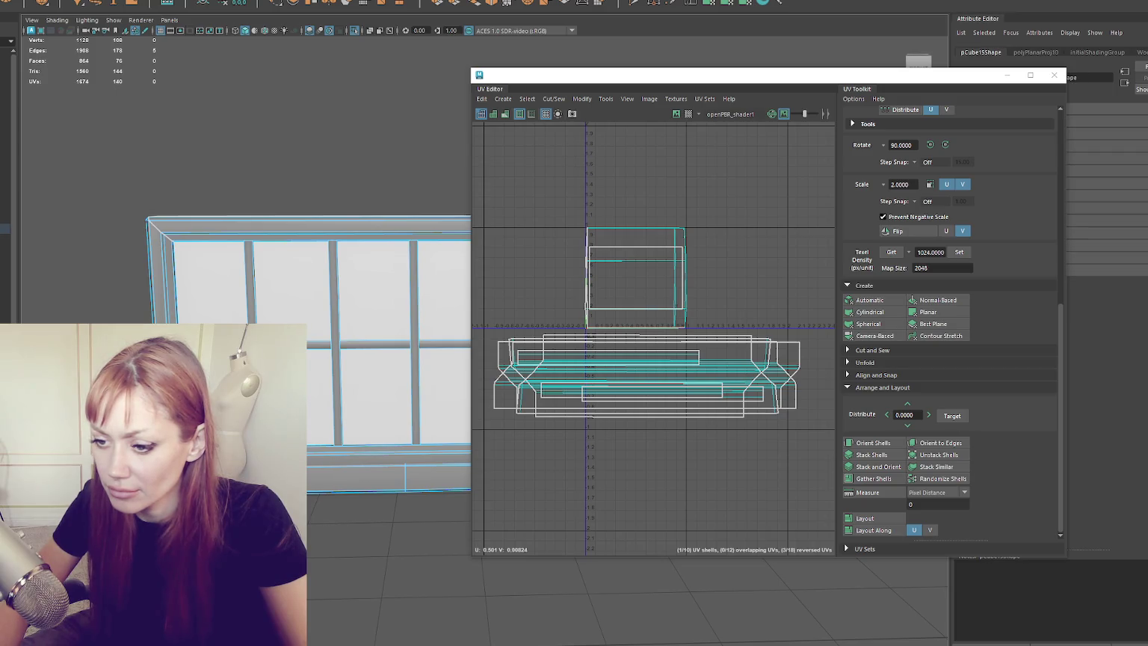
left_click_drag(284, 449, 310, 421)
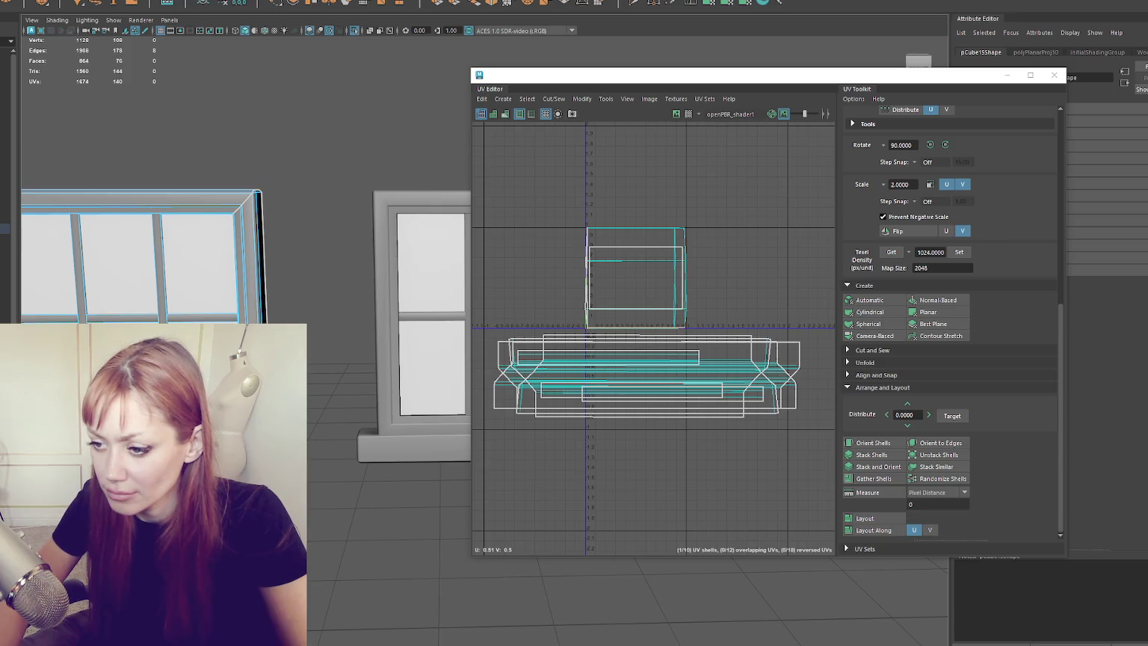
key("f")
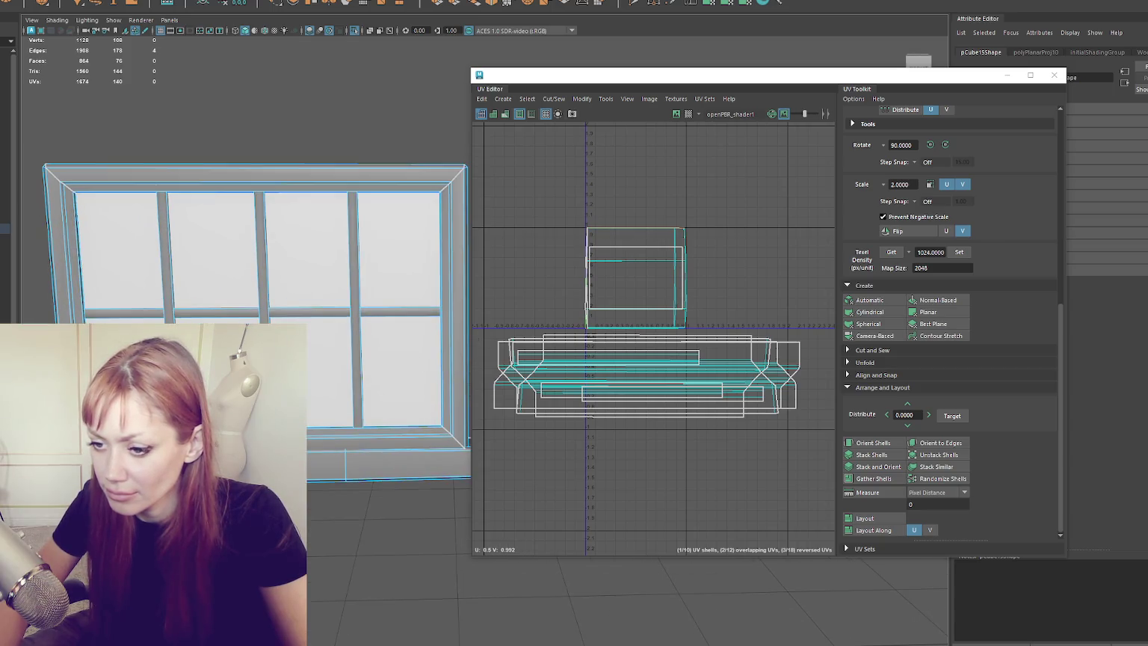
Try unfolding the sill shells, undo the stretched result, and straighten the shell with Orient Shells.
right_click(660, 186)
right_click(732, 182, "shift")
left_click(672, 183)
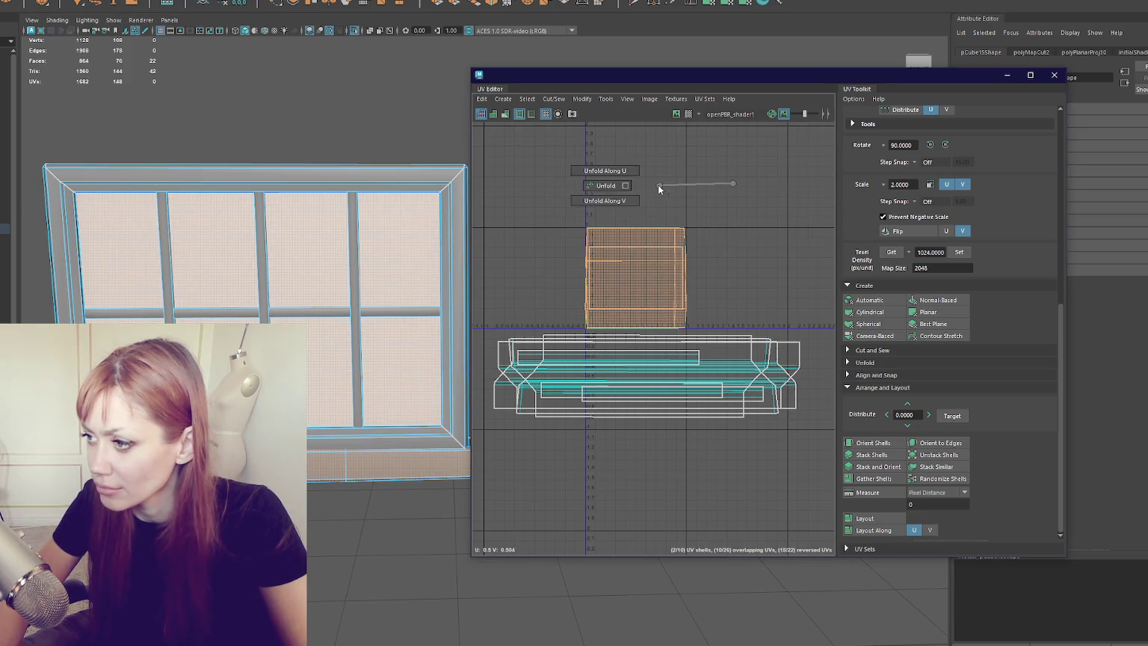
left_click(587, 187)
key("ctrl+z")
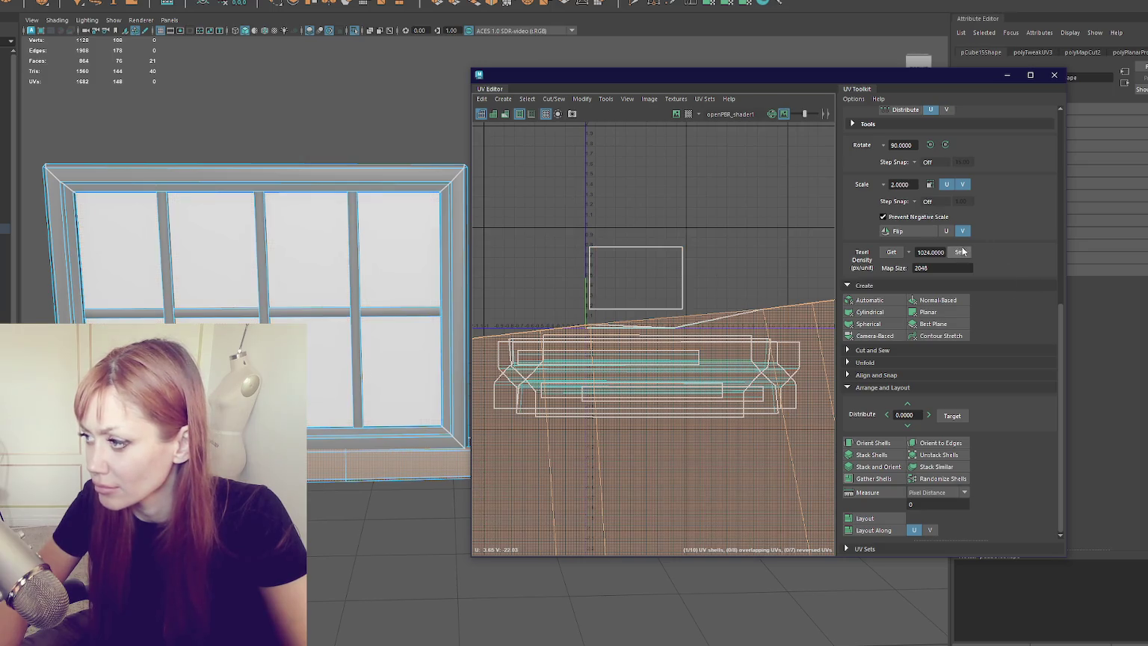
key("ctrl+z")
left_click(861, 441)
scroll(663, 360, "down", 3)
scroll(665, 351, "up", 3)
scroll(665, 347, "up", 2)
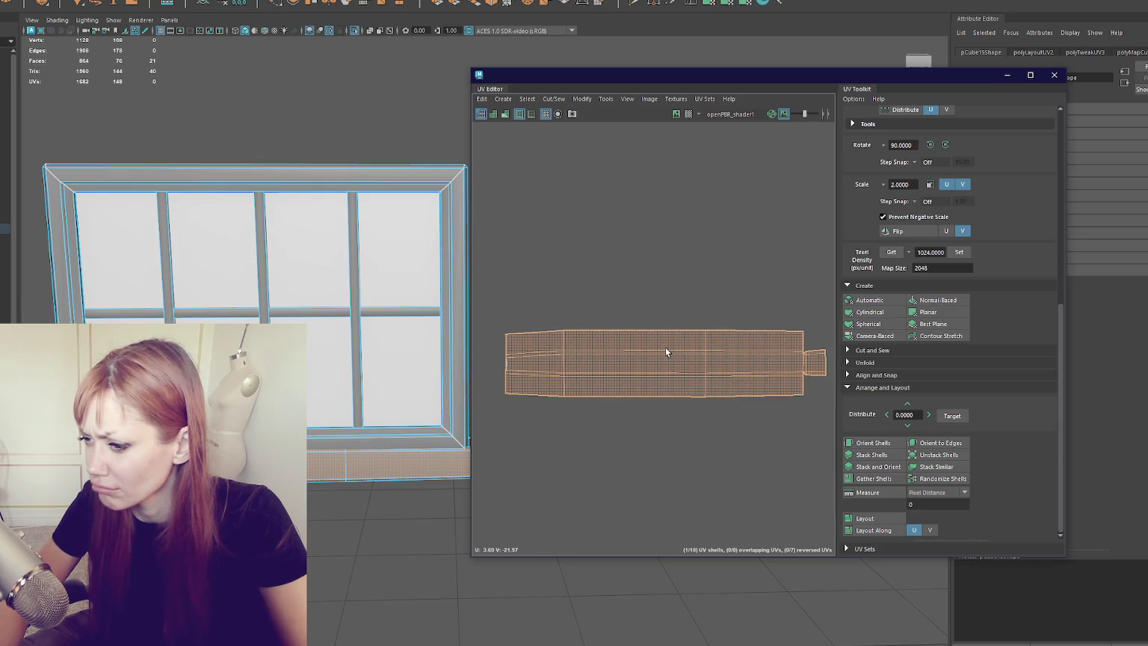
Rotate the sill's UV shell to a new orientation.
left_click_drag(448, 338, 376, 344)
left_click(610, 251)
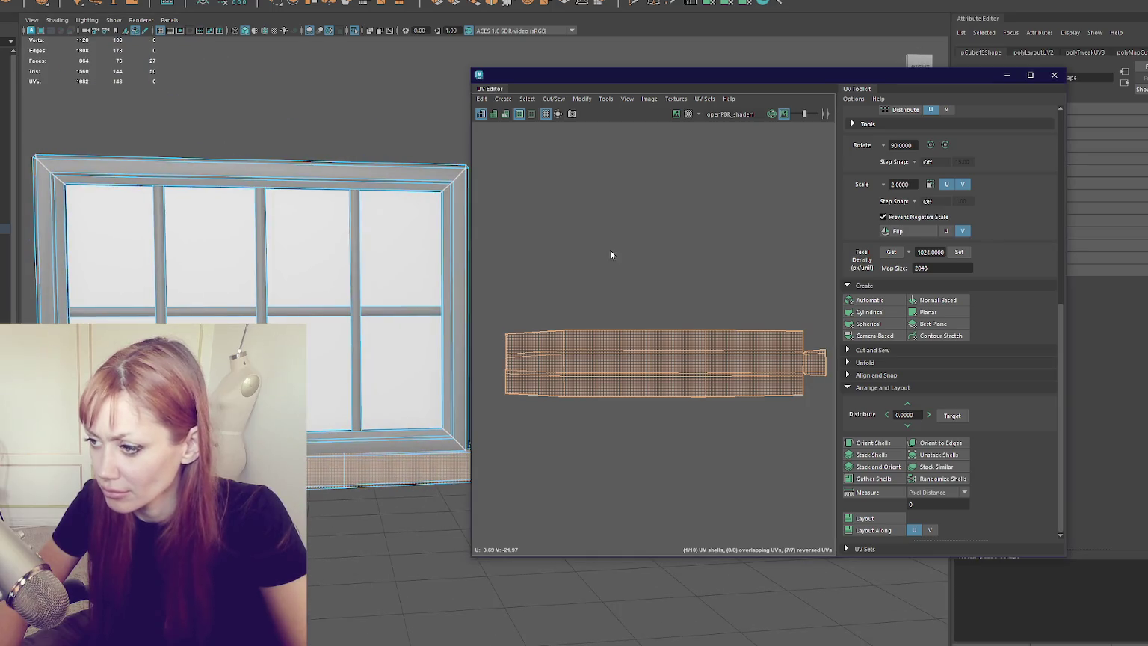
left_click_drag(610, 249, 590, 288)
scroll(615, 280, "down", 4)
scroll(615, 280, "down", 3)
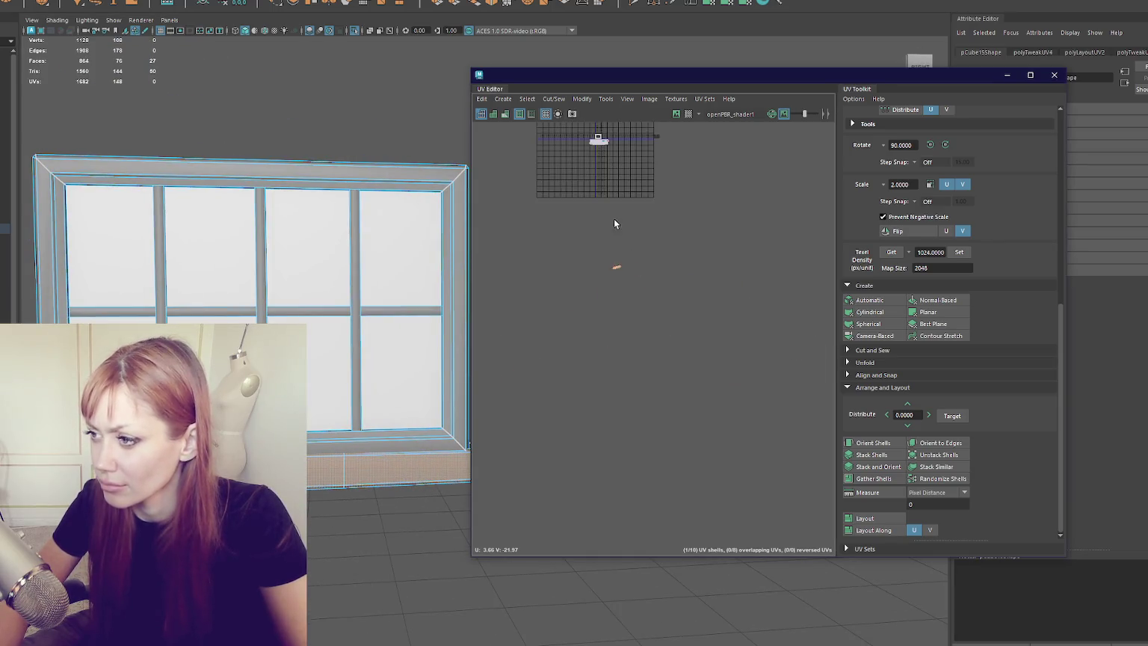
Move the small UV shell lower in the layout, clear the selection, and close the UV Editor.
key("f")
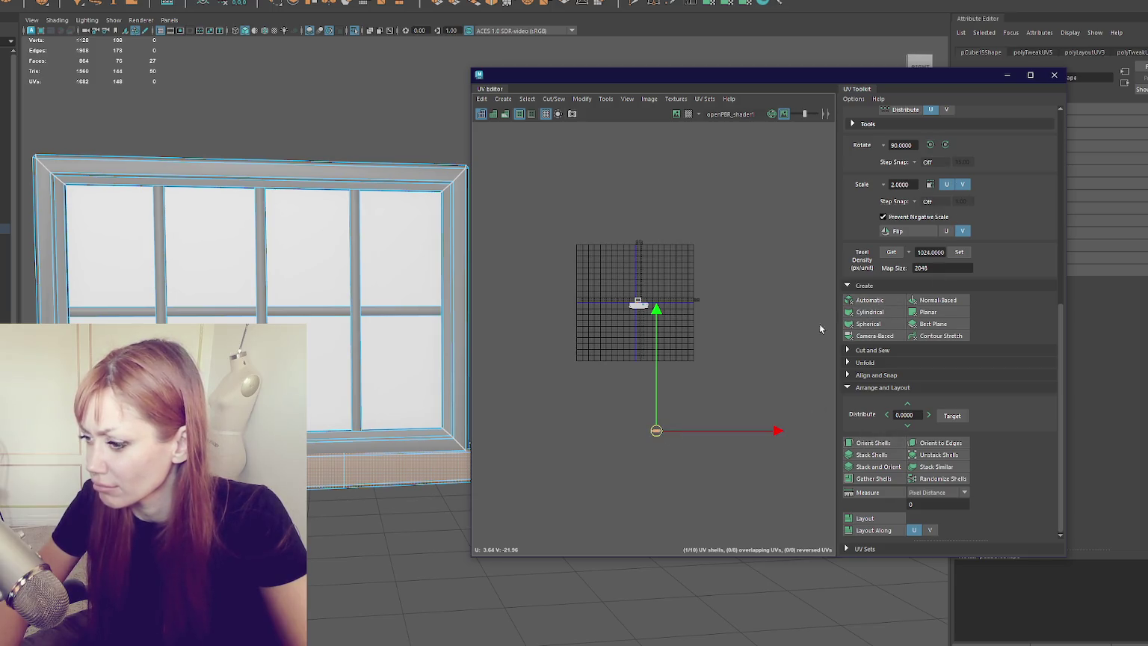
left_click(638, 303)
key("f")
scroll(668, 408, "down", 2)
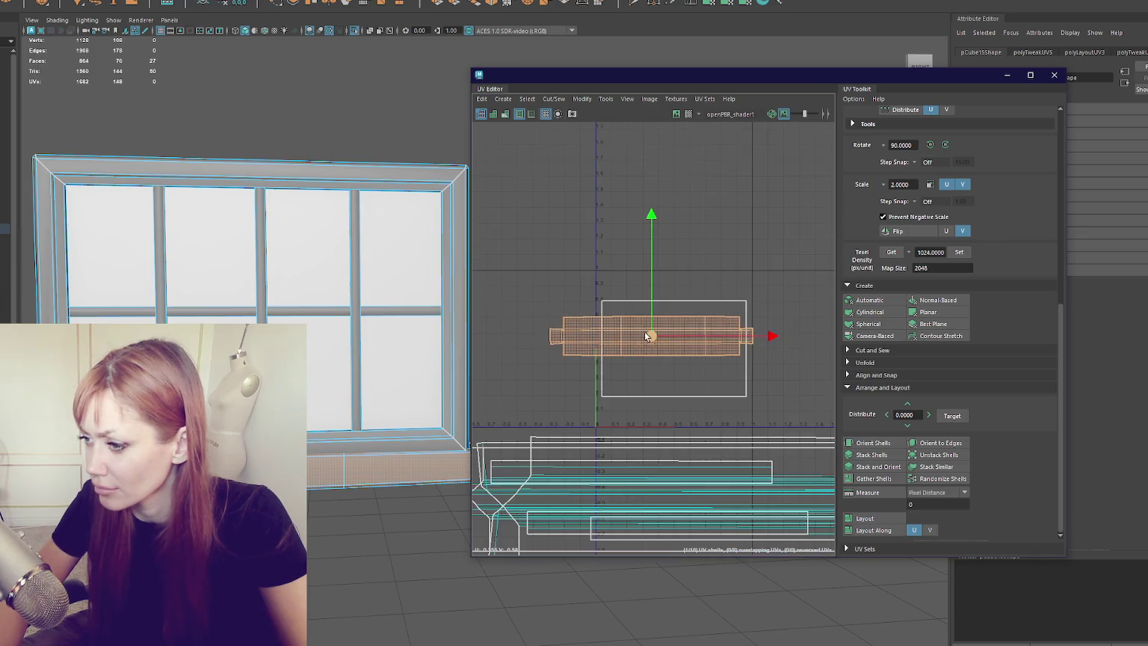
left_click_drag(667, 407, 665, 464)
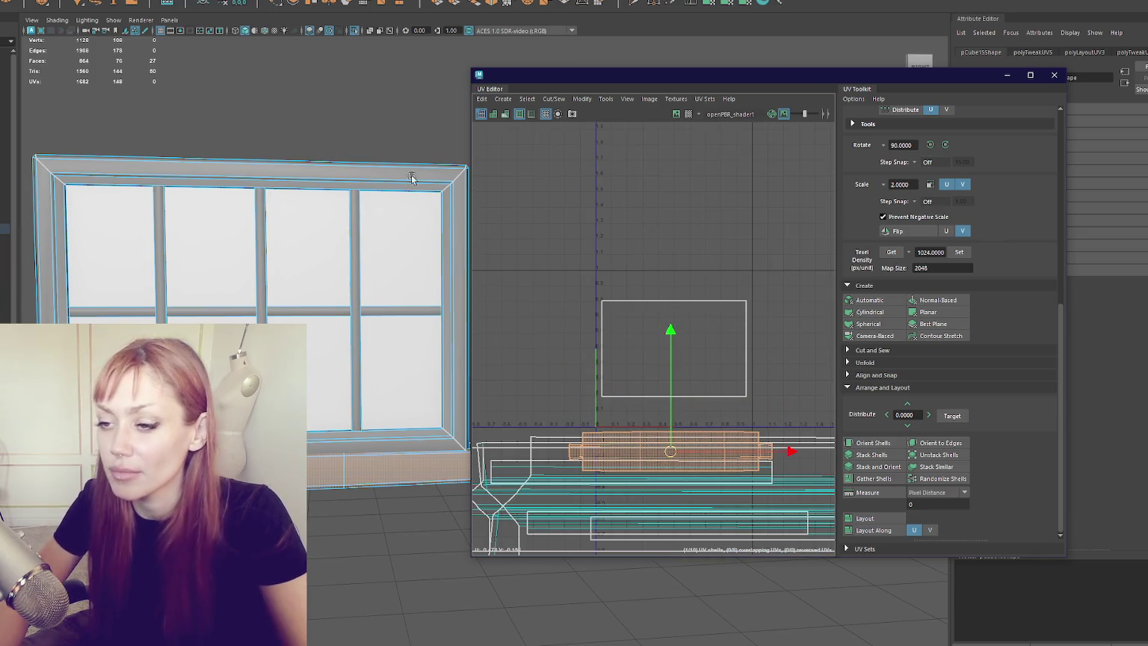
right_click(145, 34)
left_click(328, 59)
left_click(1054, 75)
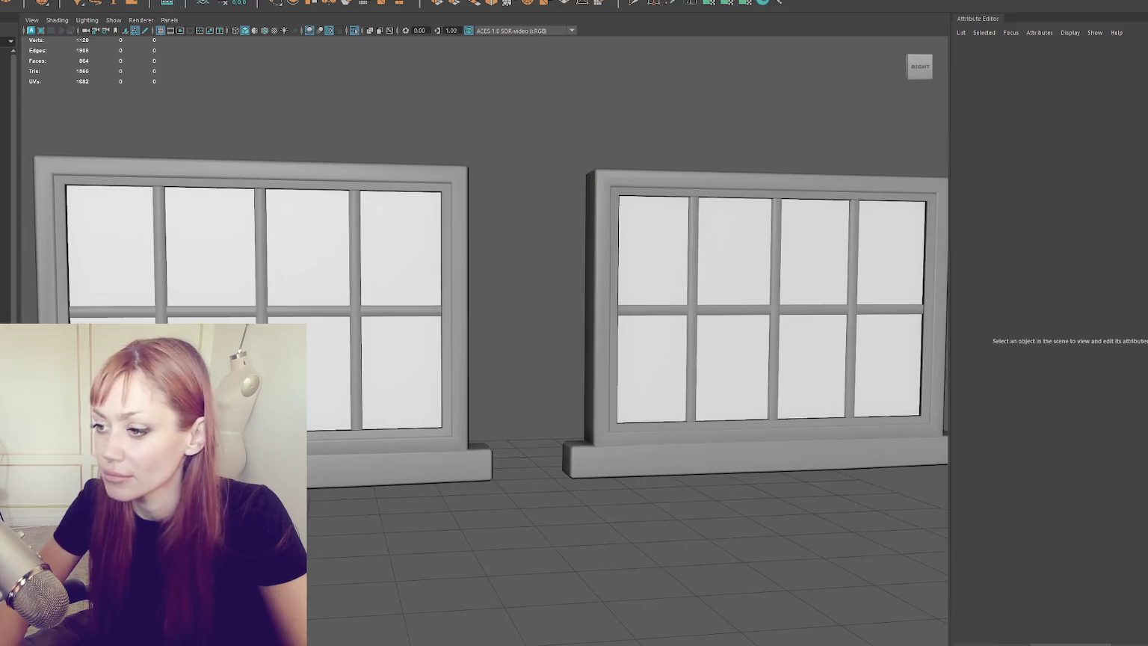
Delete the old right-hand window model.
scroll(358, 232, "down", 3)
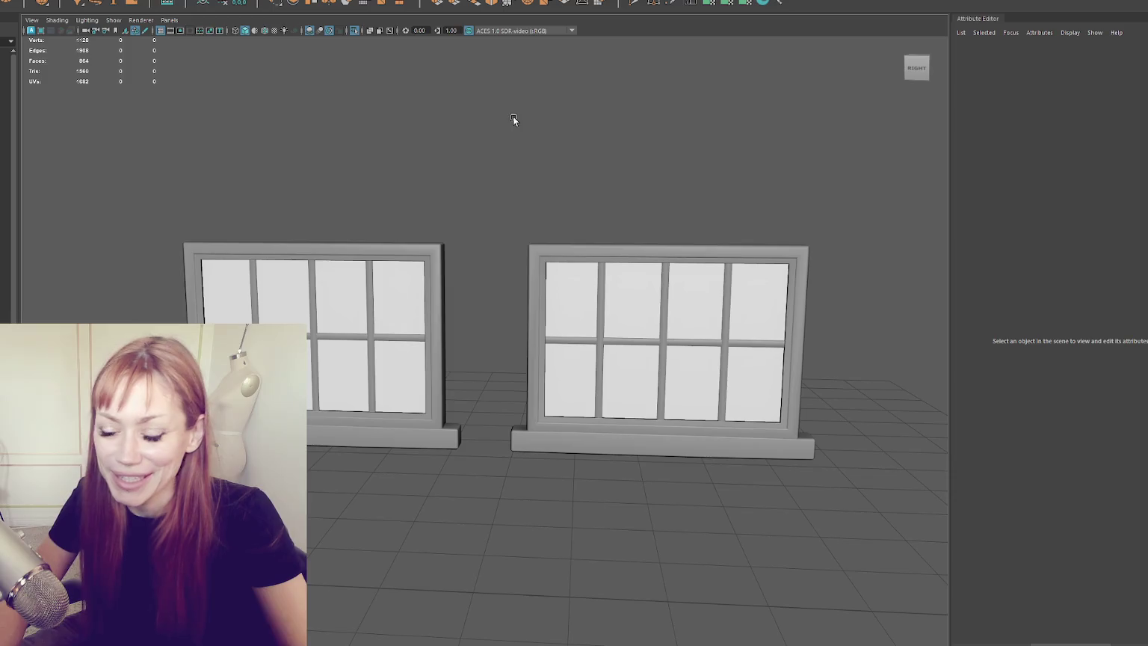
mouse_move(512, 118)
left_mouse_down()
mouse_move(842, 490)
mouse_move(854, 479)
left_mouse_up()
key("Delete")
Duplicate the remaining window as pCube16 and move the copy to the right of the original.
right_click(552, 193)
left_click(553, 221)
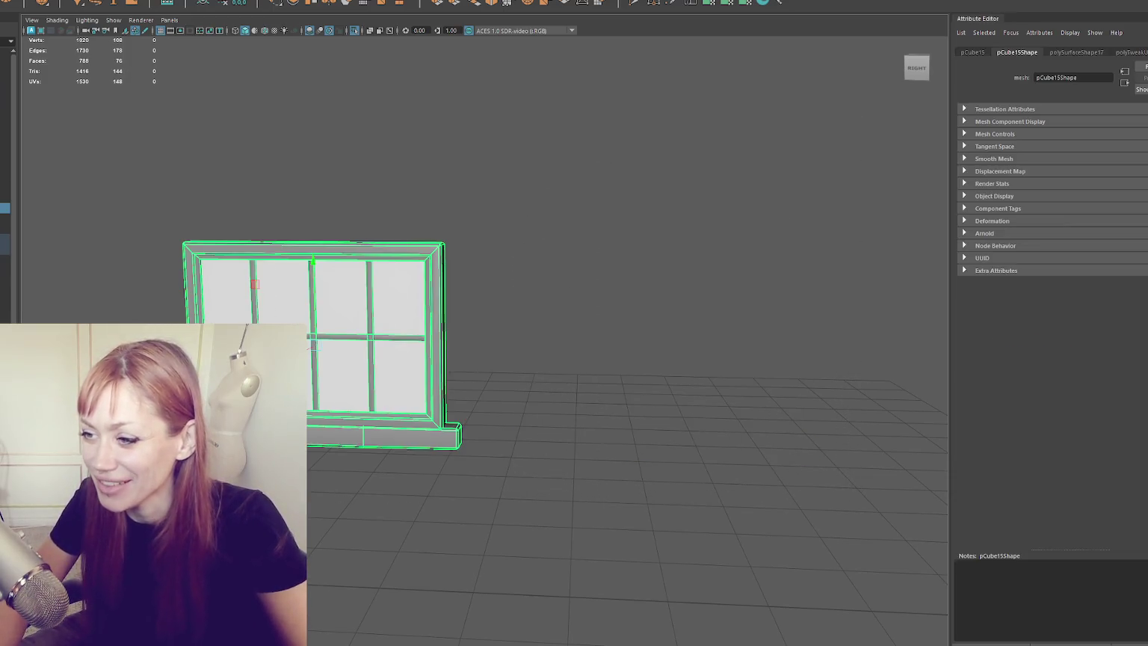
key("ctrl+d")
mouse_move(280, 317)
left_mouse_down()
mouse_move(479, 384)
mouse_move(579, 387)
left_mouse_up()
key("f")
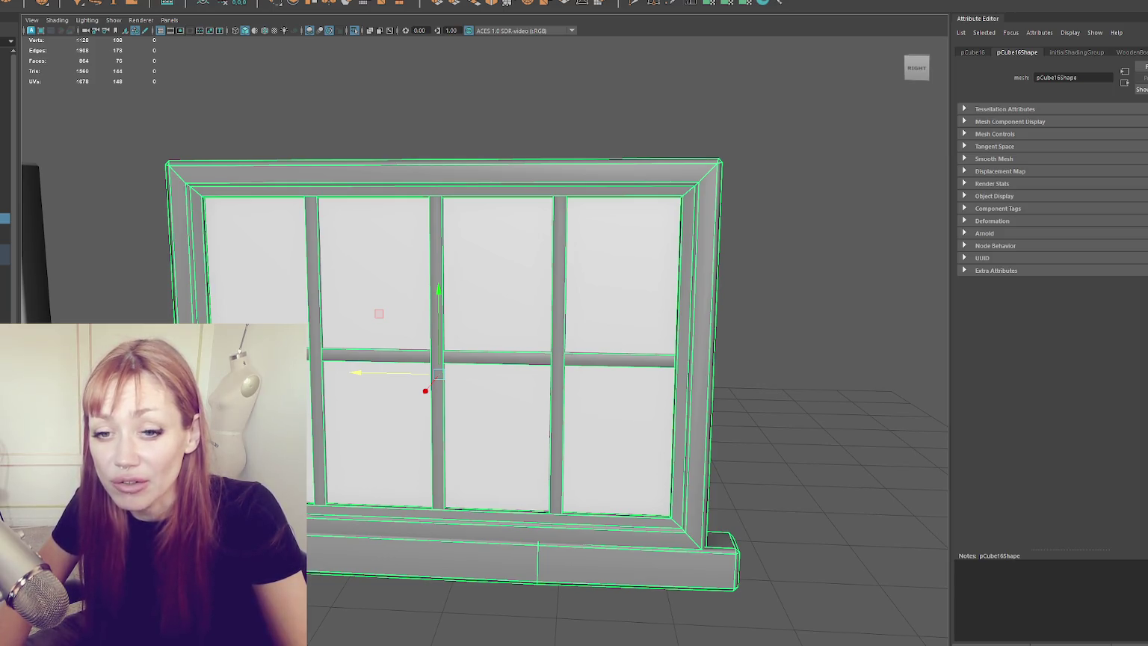
left_click_drag(371, 179, 464, 176)
right_click(562, 174)
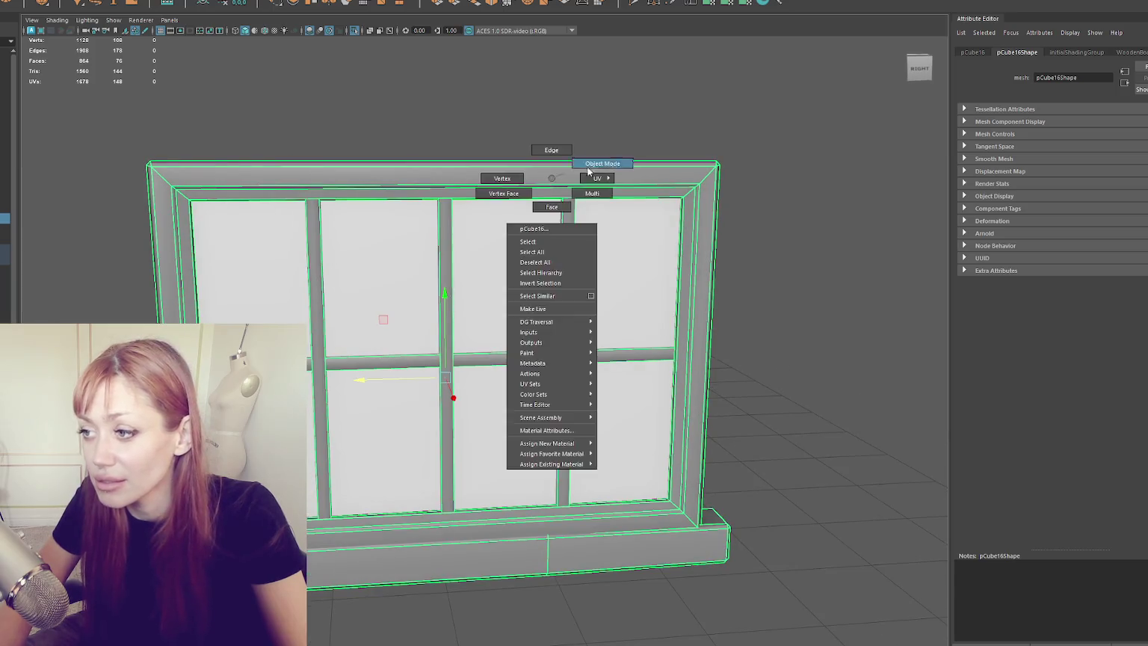
Insert edge loops near the top and bottom of the duplicate window's frame.
left_click(692, 5)
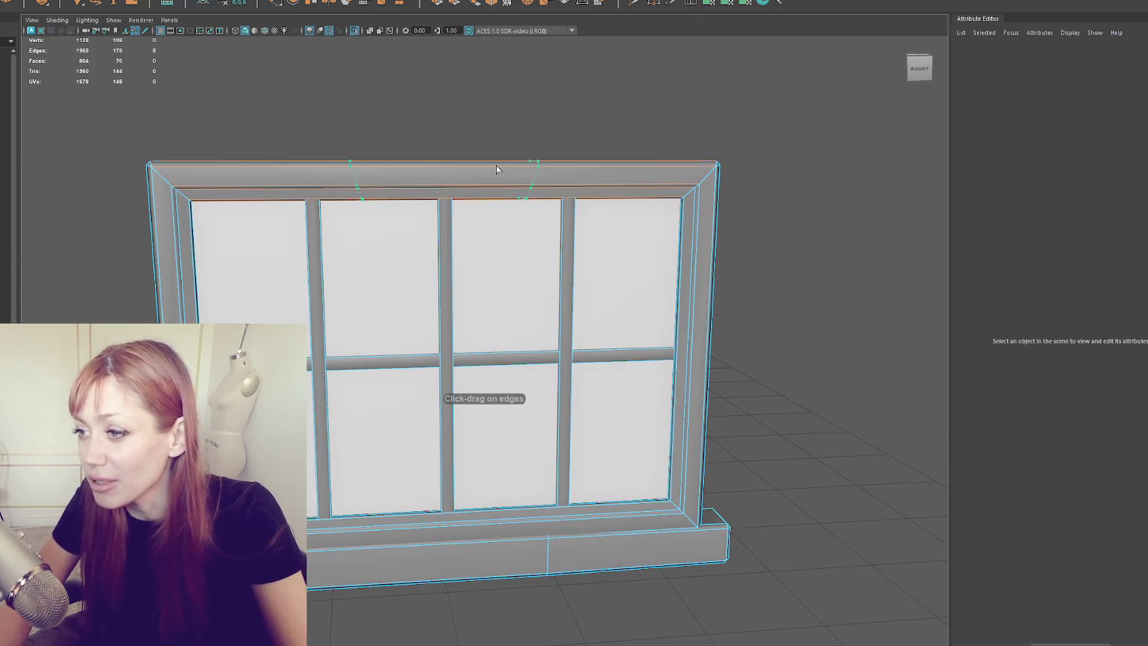
key("ctrl+z")
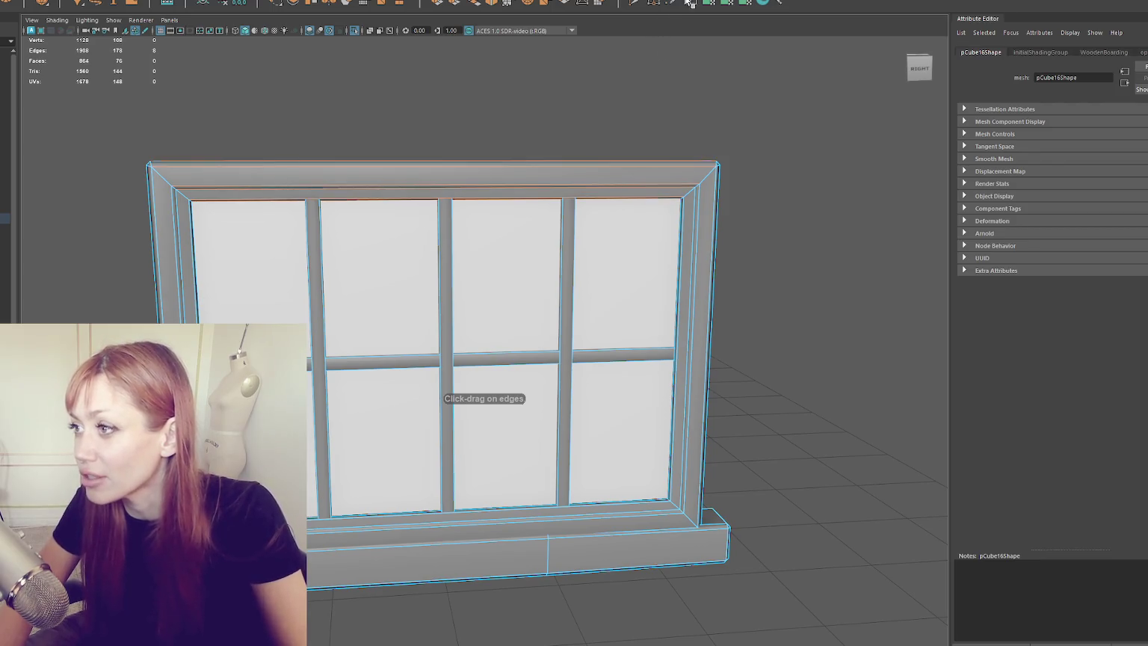
double_click(658, 4)
left_click(910, 77)
left_click(973, 62)
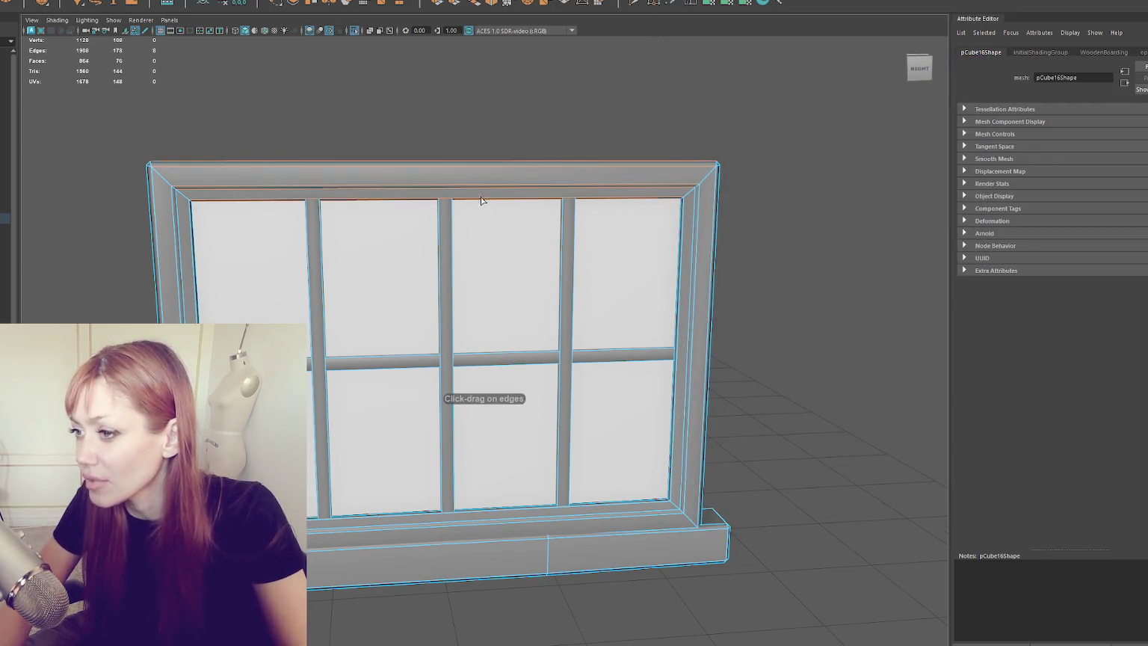
left_click(499, 187)
left_click_drag(513, 260, 451, 381)
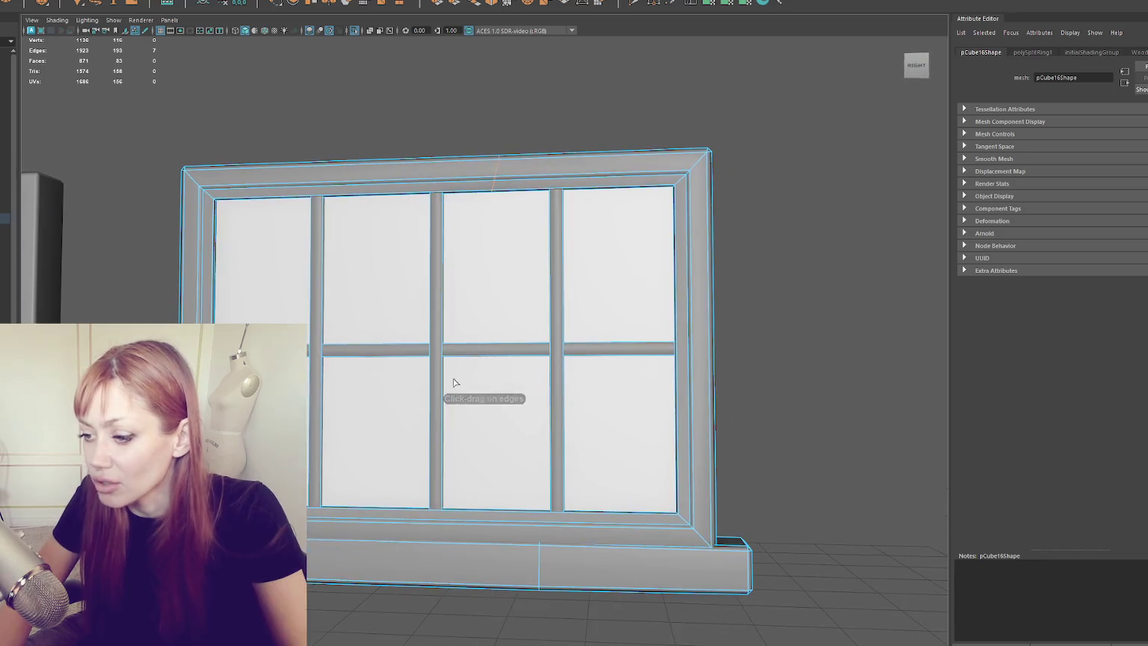
left_click(379, 527)
left_click_drag(379, 526, 382, 497)
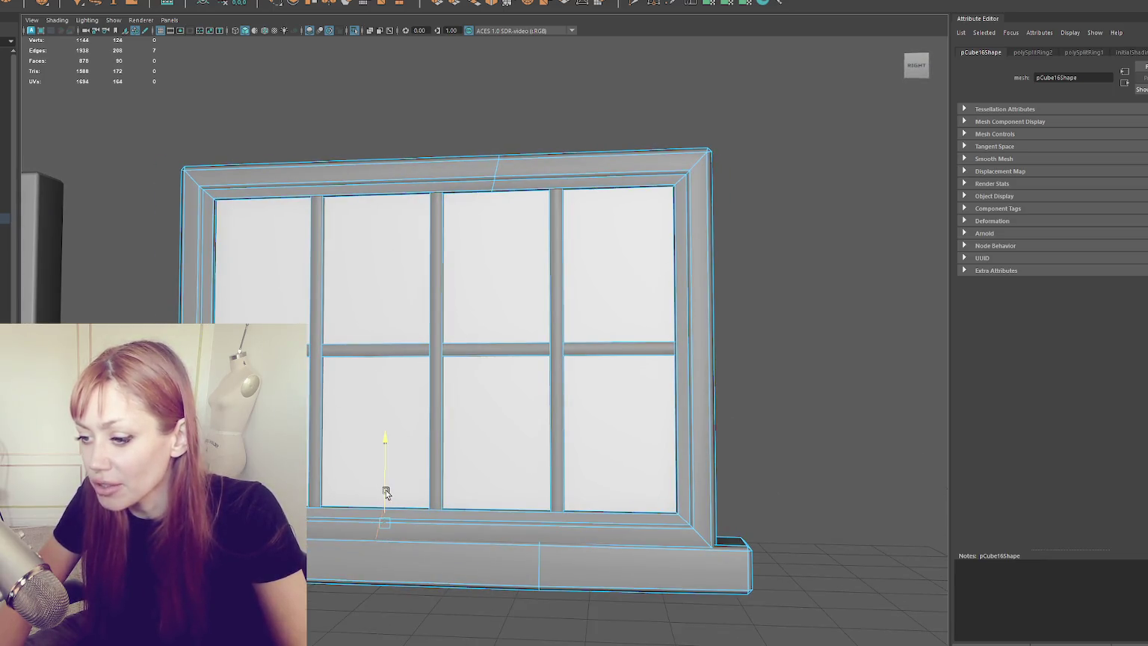
Select the top frame edge loop and start raising it.
left_click(499, 170)
double_click(497, 170)
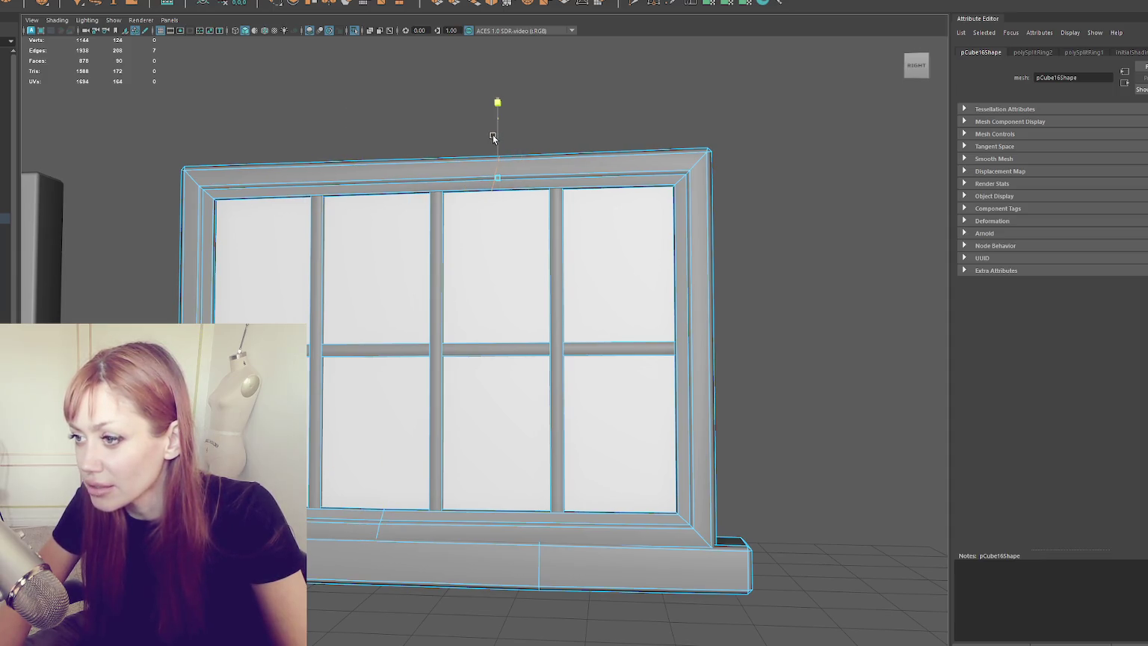
left_click_drag(495, 142, 495, 142)
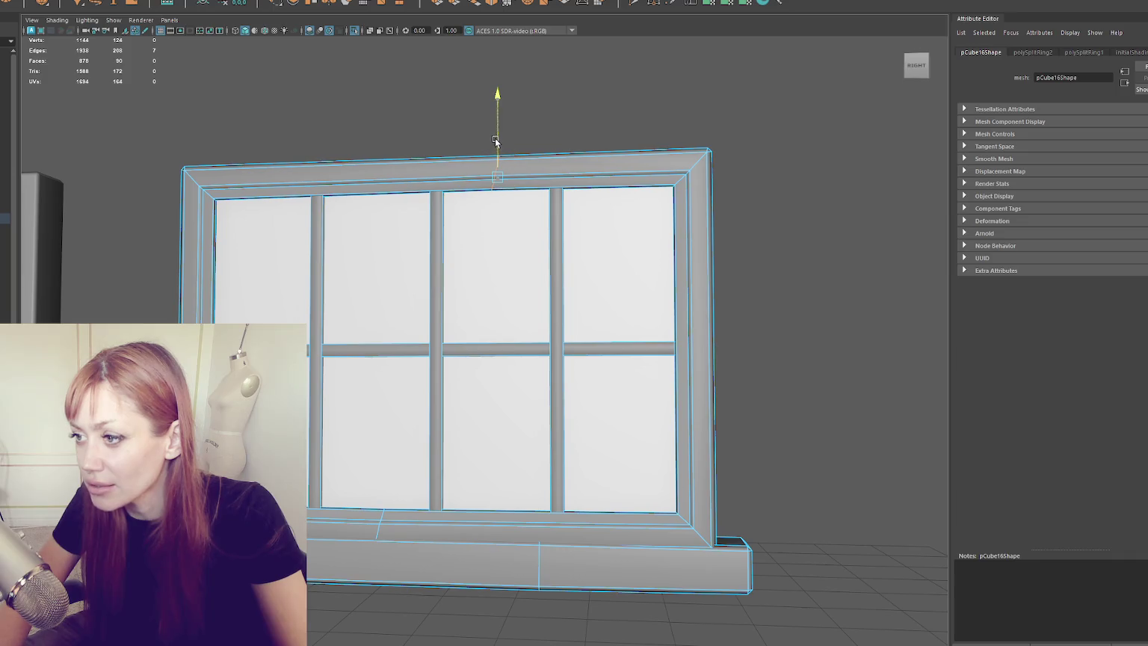
Multi-Cut the right and left frame pieces, then select the top-left corner vertices.
left_click(687, 5)
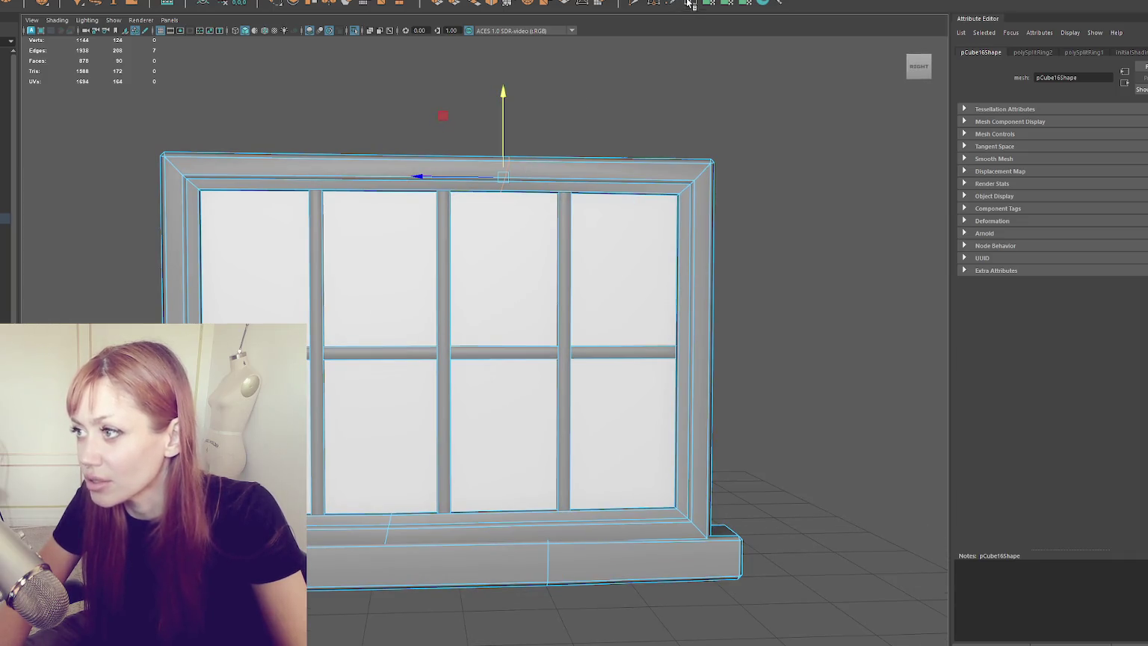
left_click(690, 329)
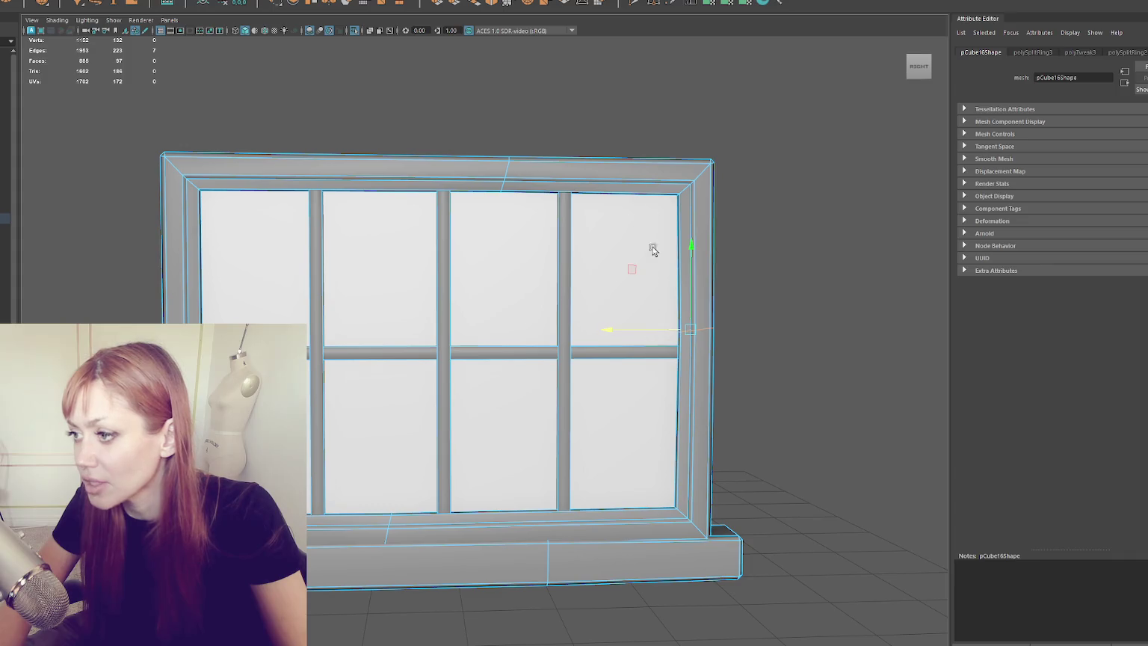
key("Return")
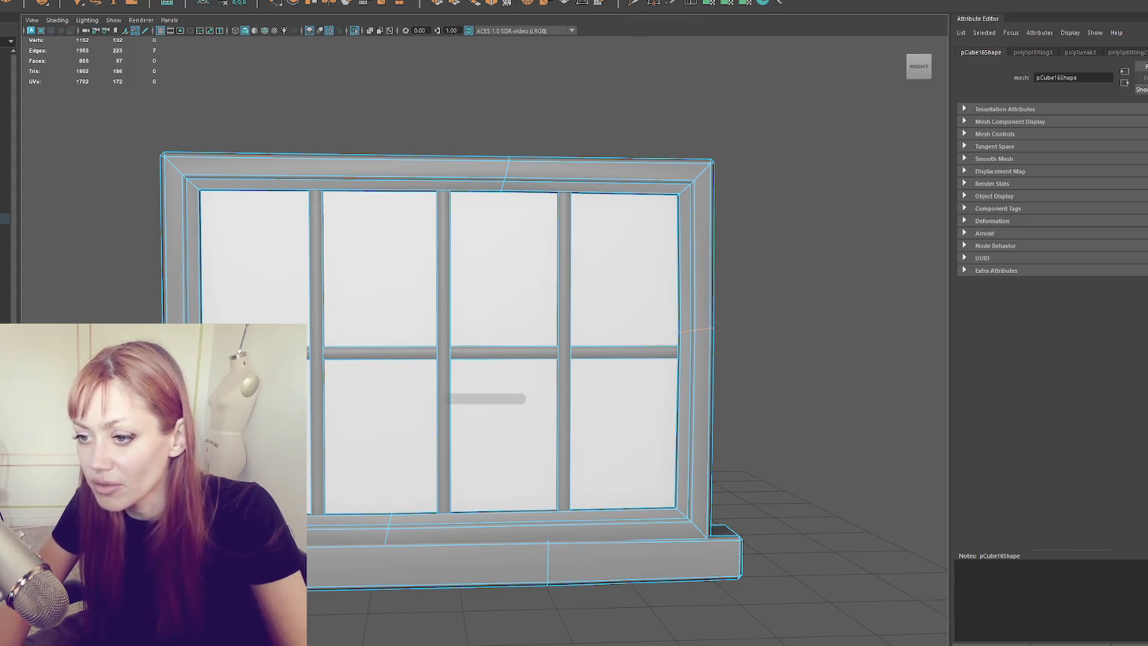
left_click(190, 309, "ctrl")
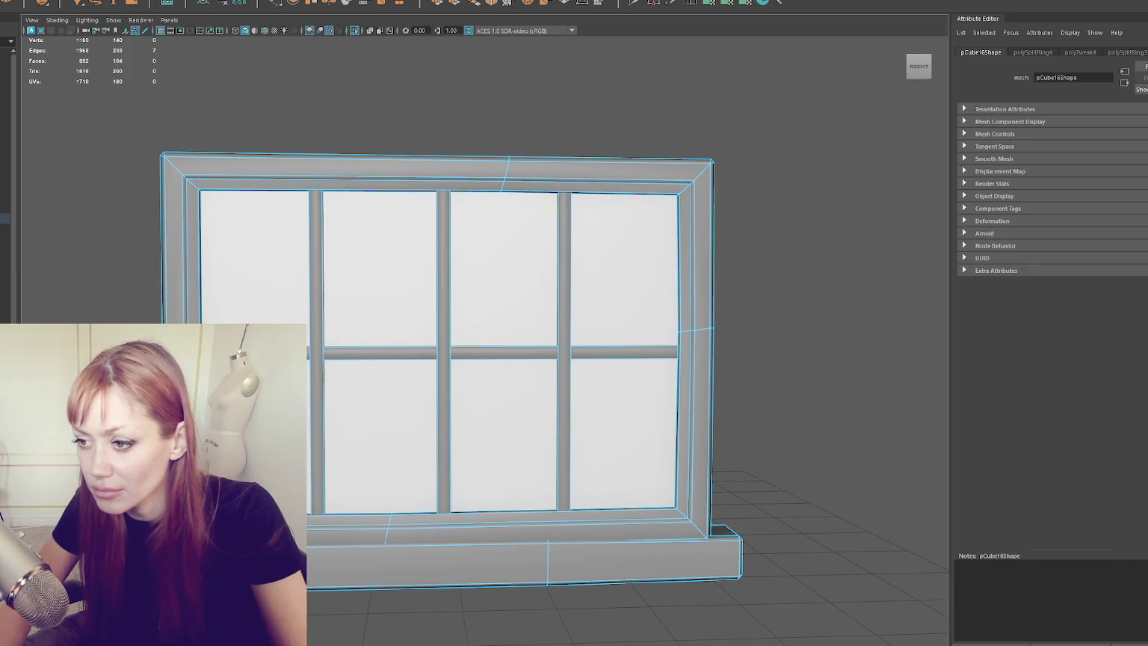
right_click(139, 142)
left_click_drag(84, 90, 249, 247)
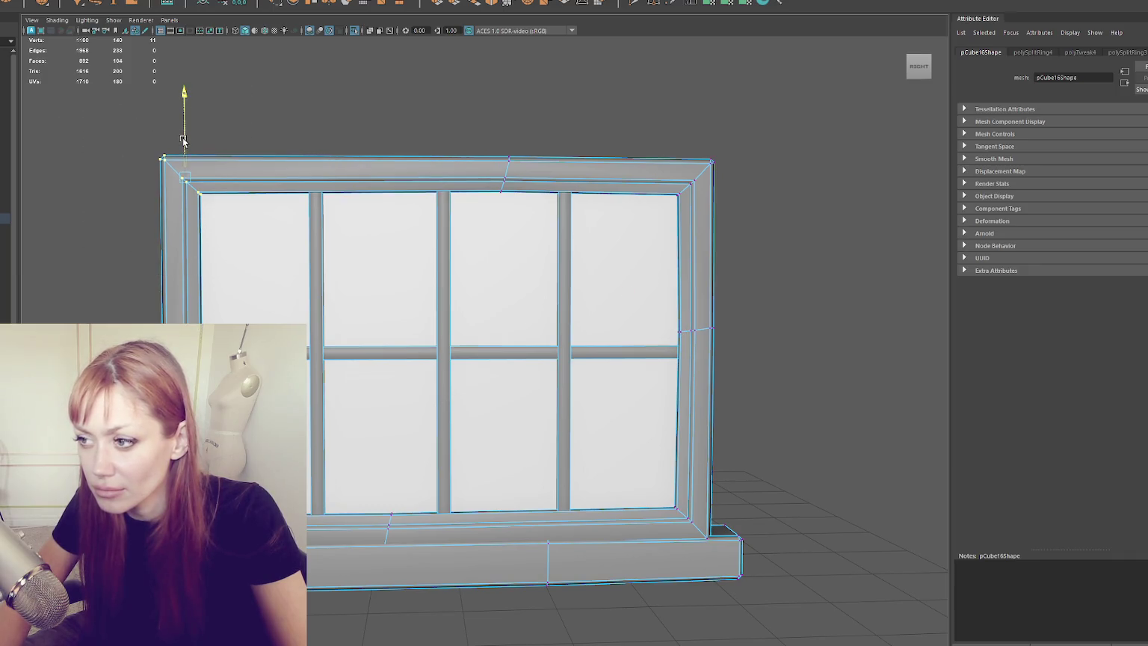
Rotate and shift the top-right and bottom-right inner corner vertices to skew the frame.
key("e")
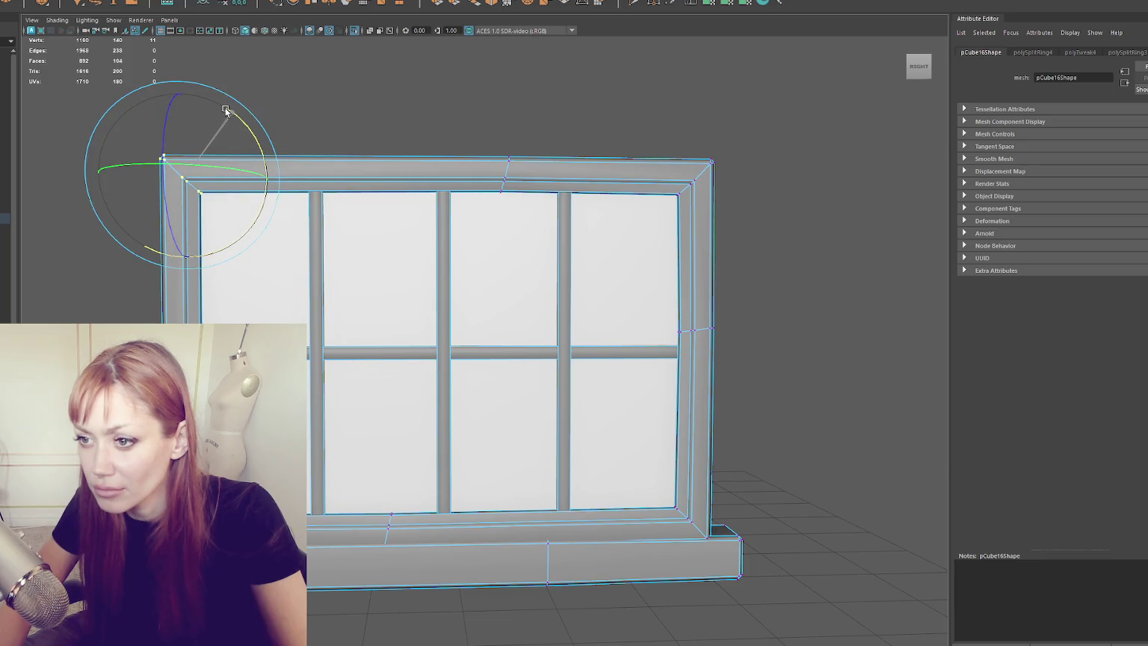
left_click_drag(640, 108, 784, 261)
key("w")
left_click_drag(760, 415, 636, 487, "alt")
left_click_drag(725, 561, 691, 512)
Clear the selection and zoom out to view the warped duplicate window.
left_click(636, 465)
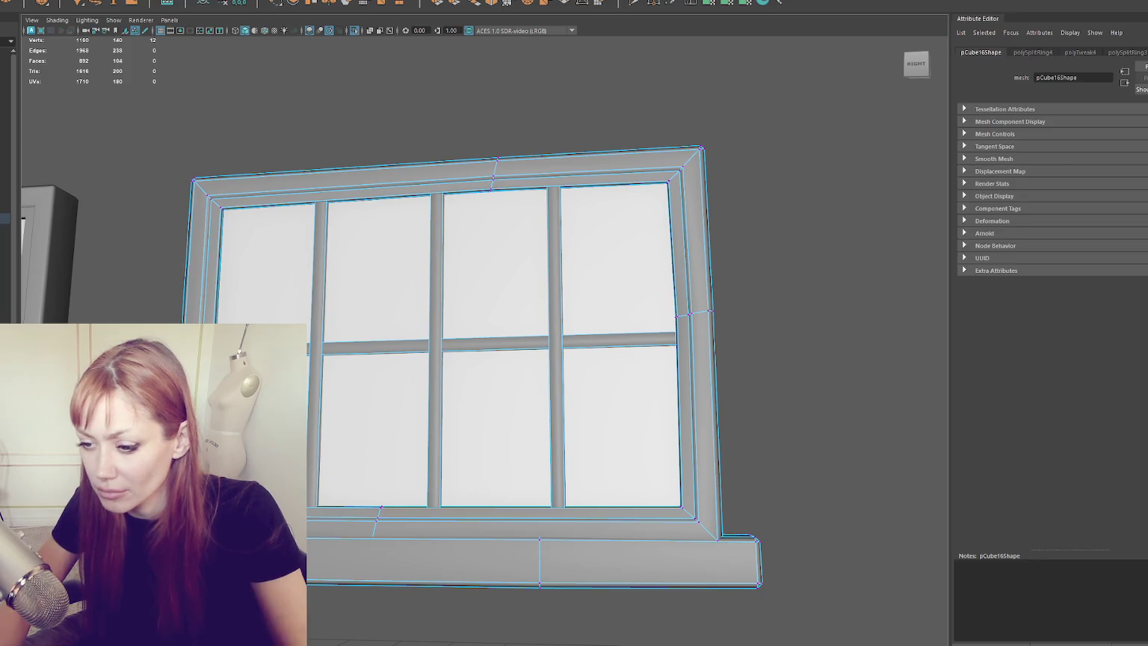
left_click_drag(336, 566, 349, 566)
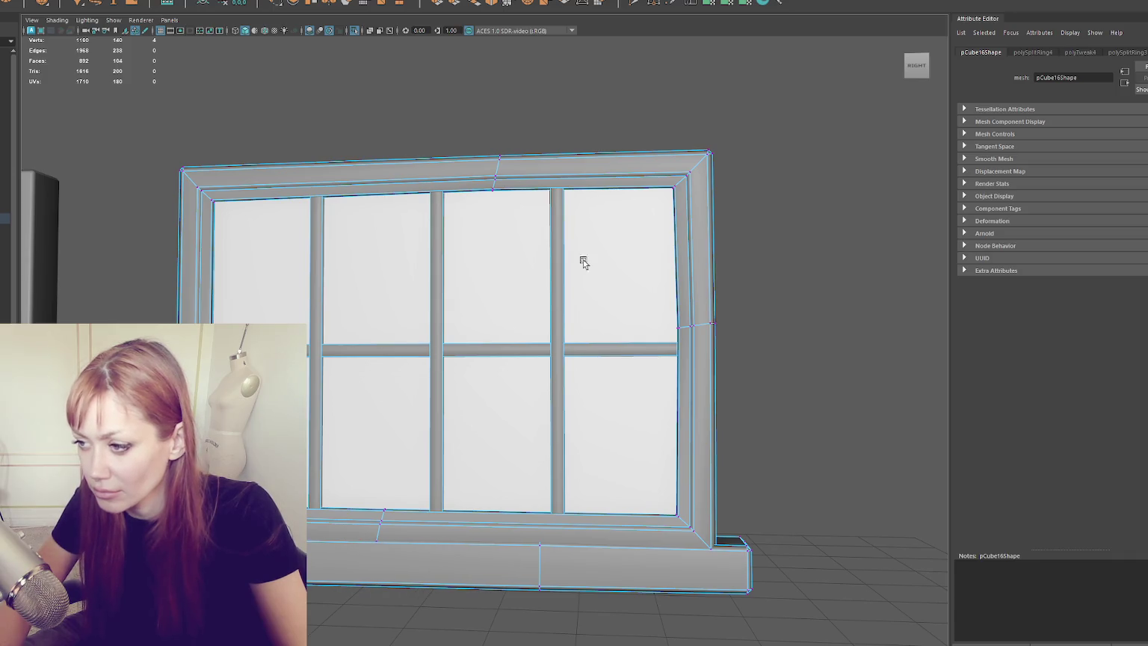
left_click(682, 73)
scroll(692, 60, "down", 5)
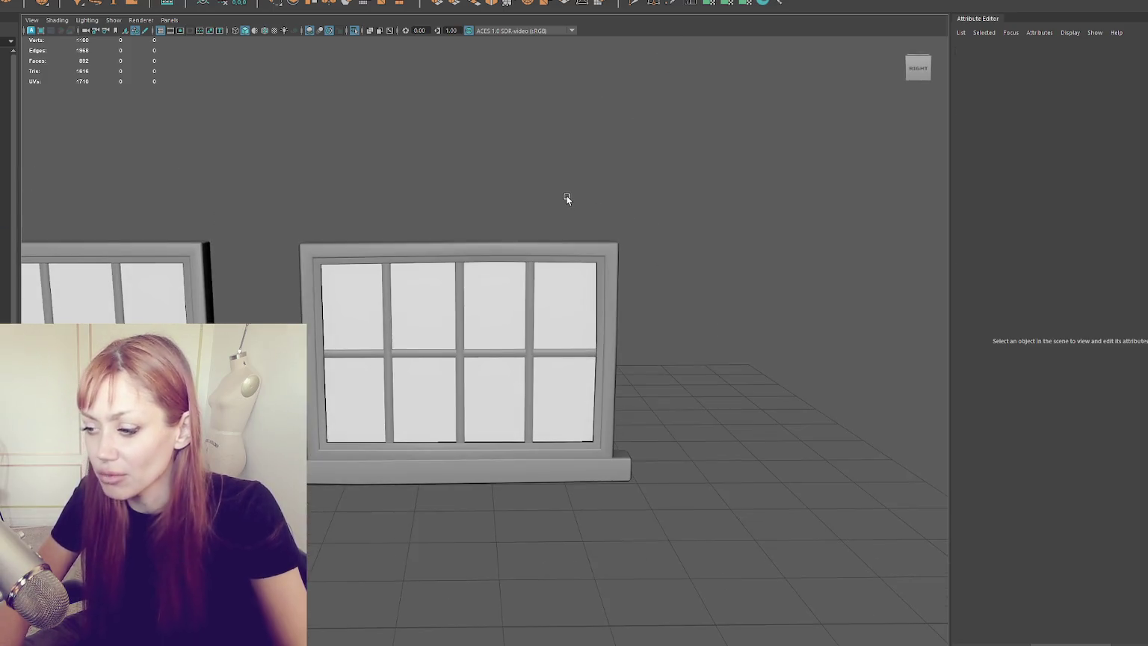
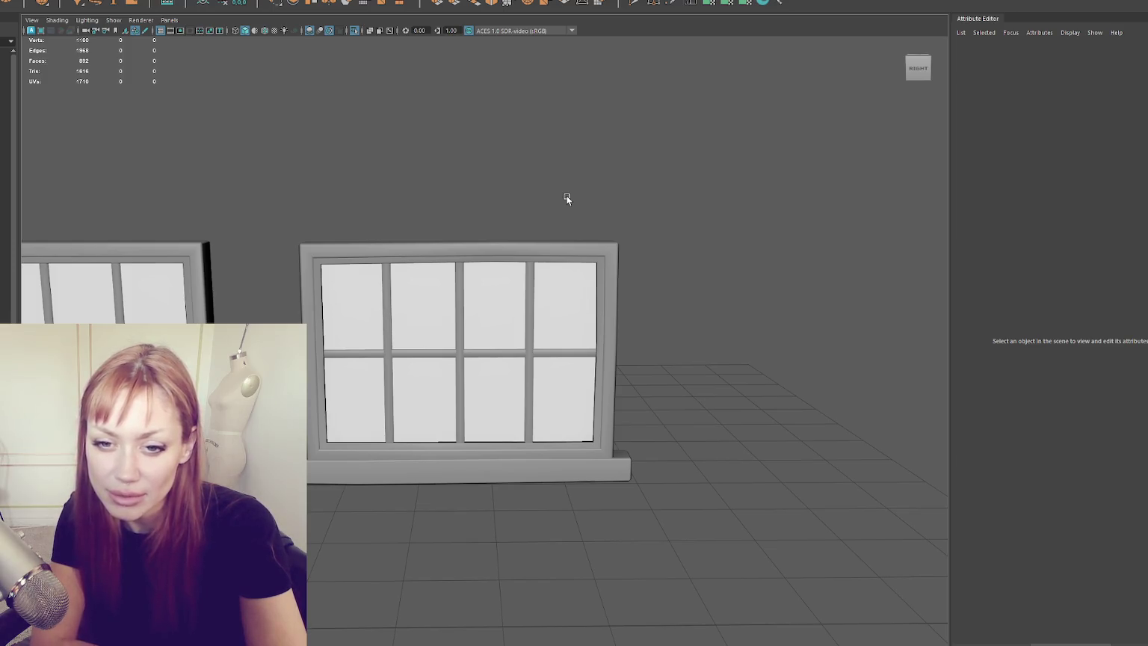
Select the middle frame's right-edge vertices in wireframe and push them slightly outward.
left_click(618, 311)
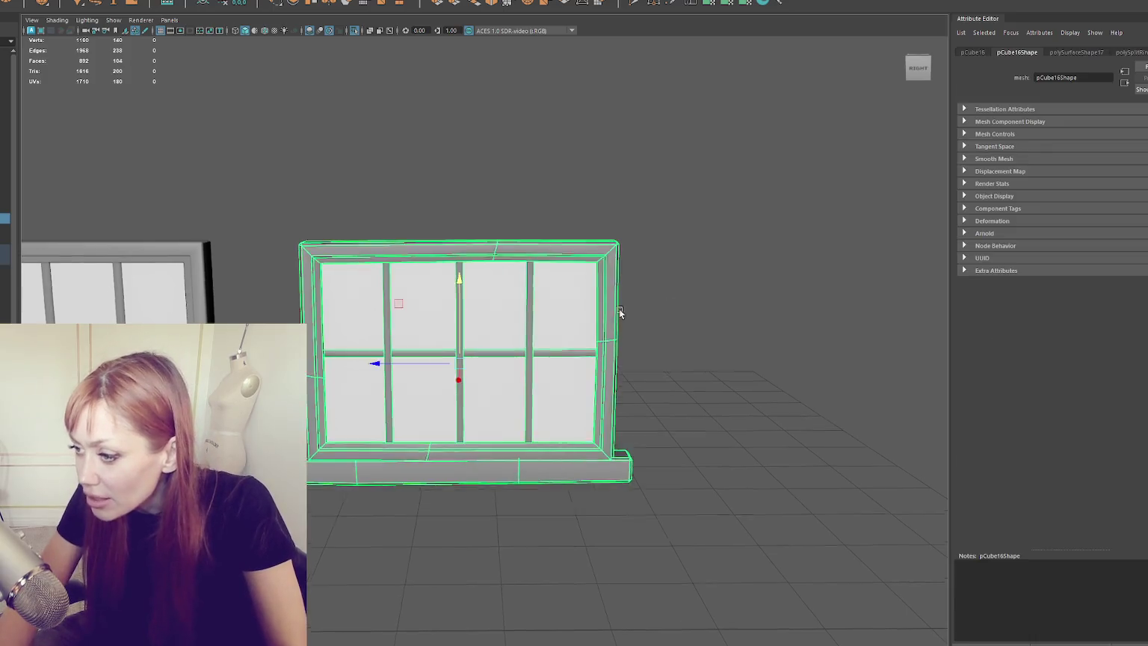
right_click(651, 279)
key("4")
left_click_drag(641, 309, 602, 341)
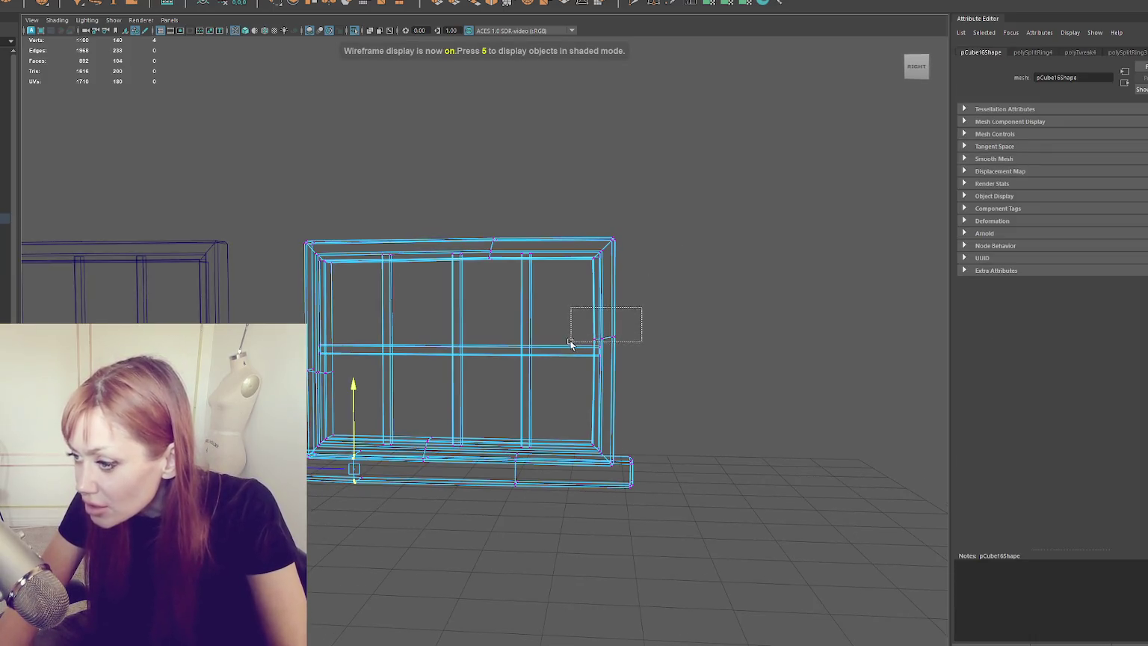
key("6")
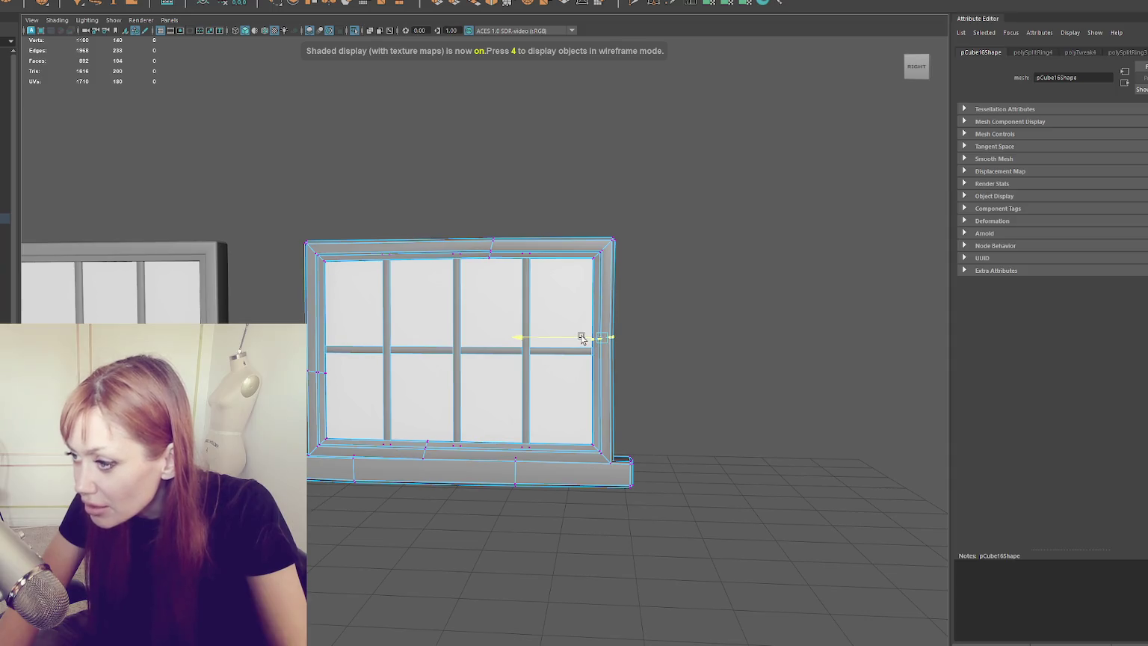
scroll(584, 338, "up", 1)
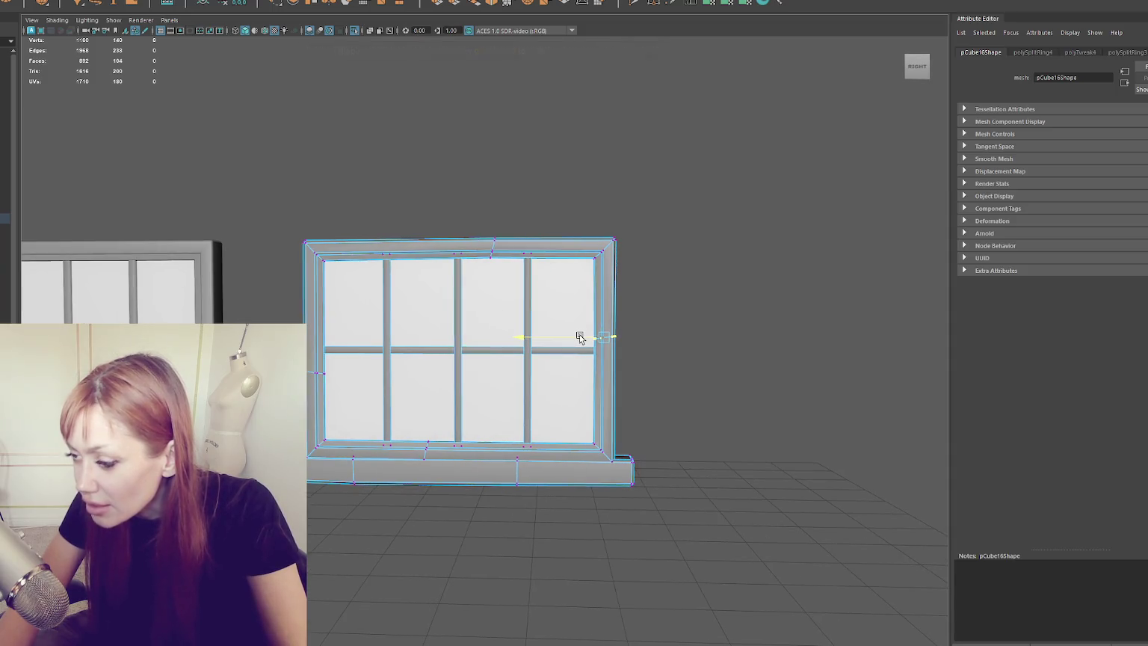
left_click_drag(581, 338, 582, 339)
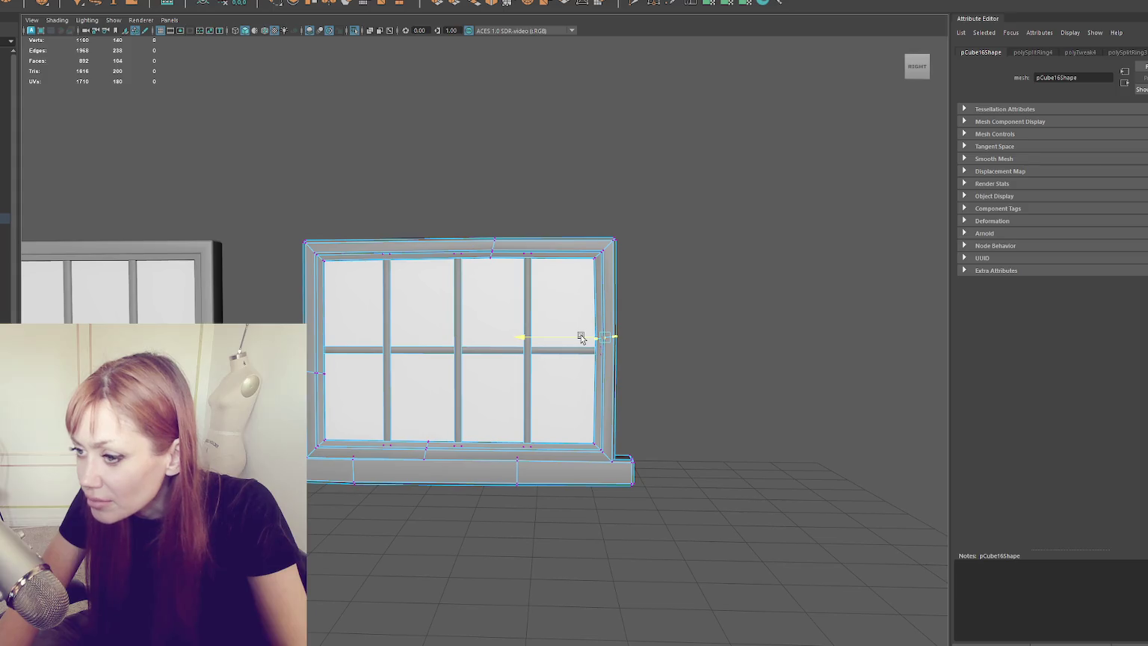
Reselect the window's right-side vertices, then clear them and reselect the middle frame object.
left_click(646, 114)
key("F8")
left_click(646, 114)
left_click(554, 389)
key("F9")
mouse_move(647, 306)
left_mouse_down()
mouse_move(623, 325)
mouse_move(563, 337)
left_mouse_up()
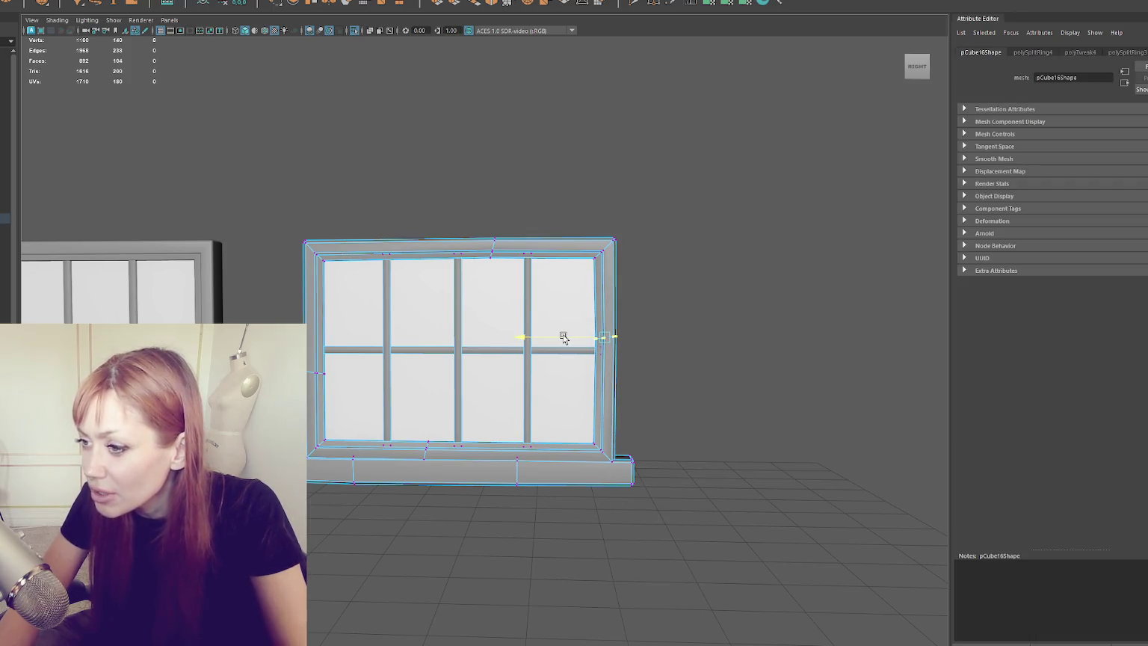
left_click(622, 210)
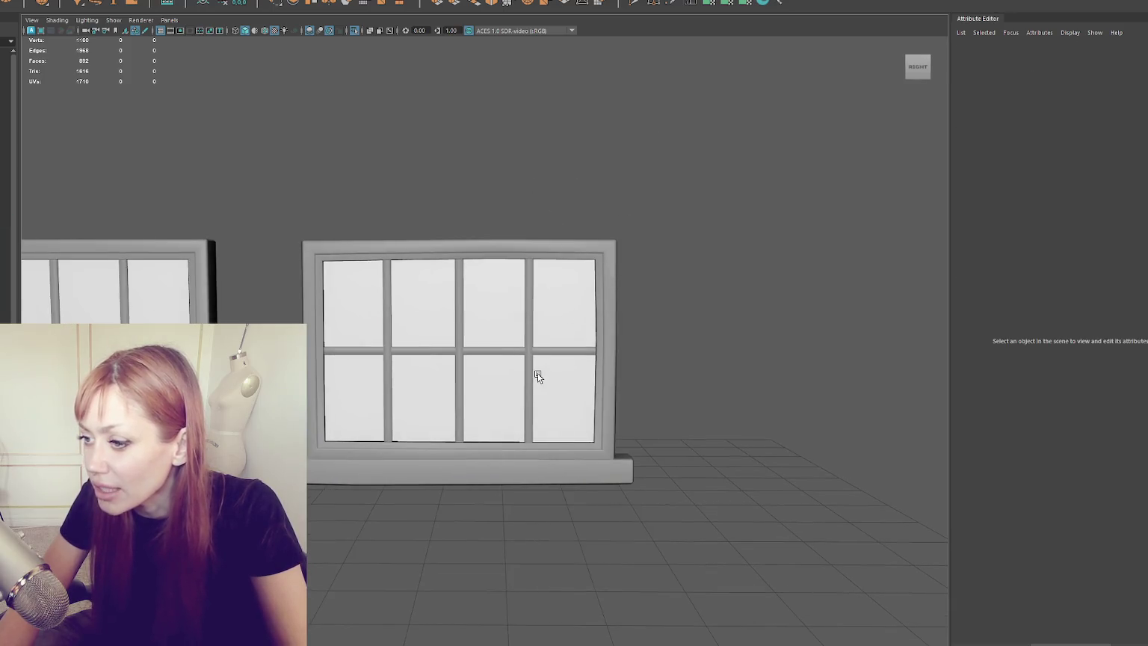
left_click(539, 362)
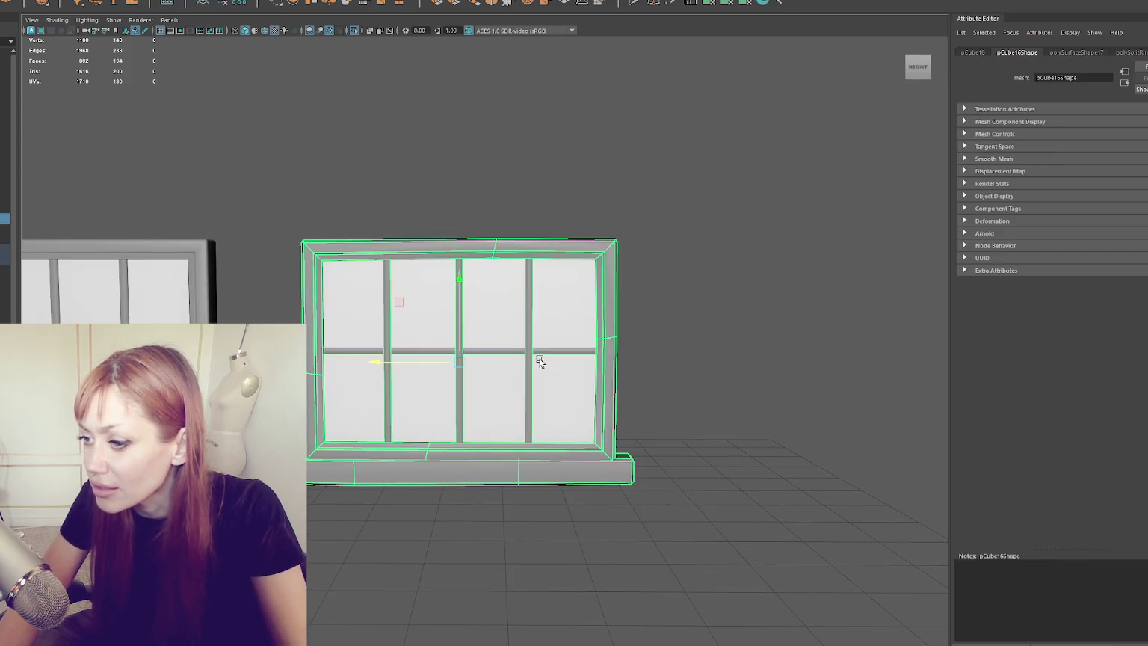
Insert two edge loops across the window's mullions.
right_click(568, 302, "shift")
left_click(456, 364)
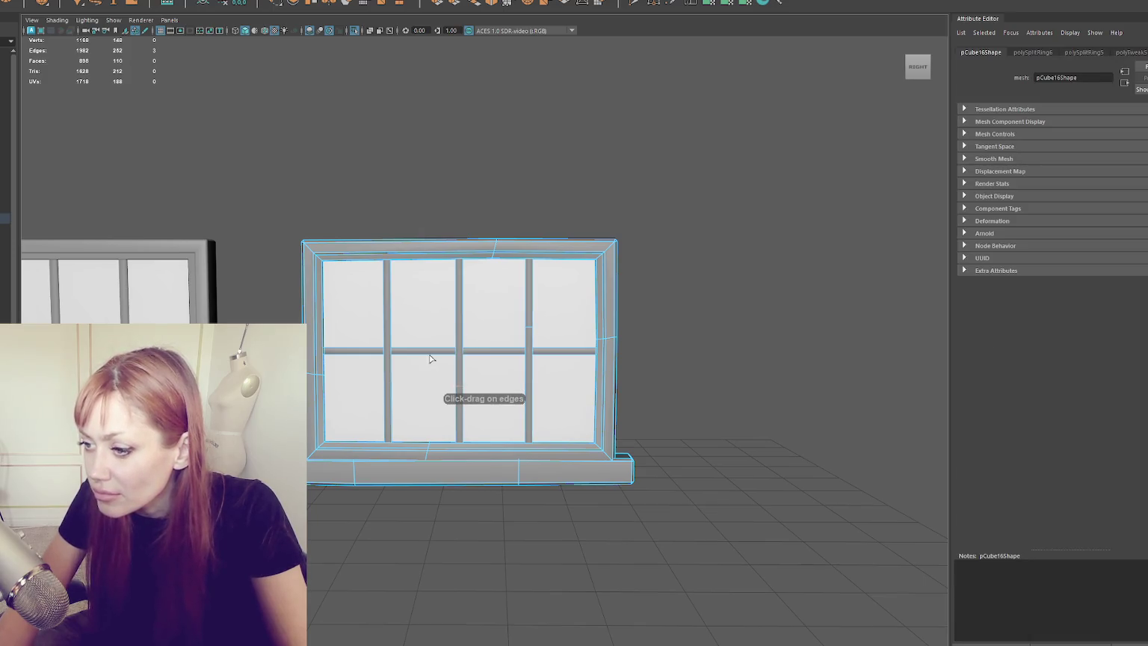
left_click(433, 352)
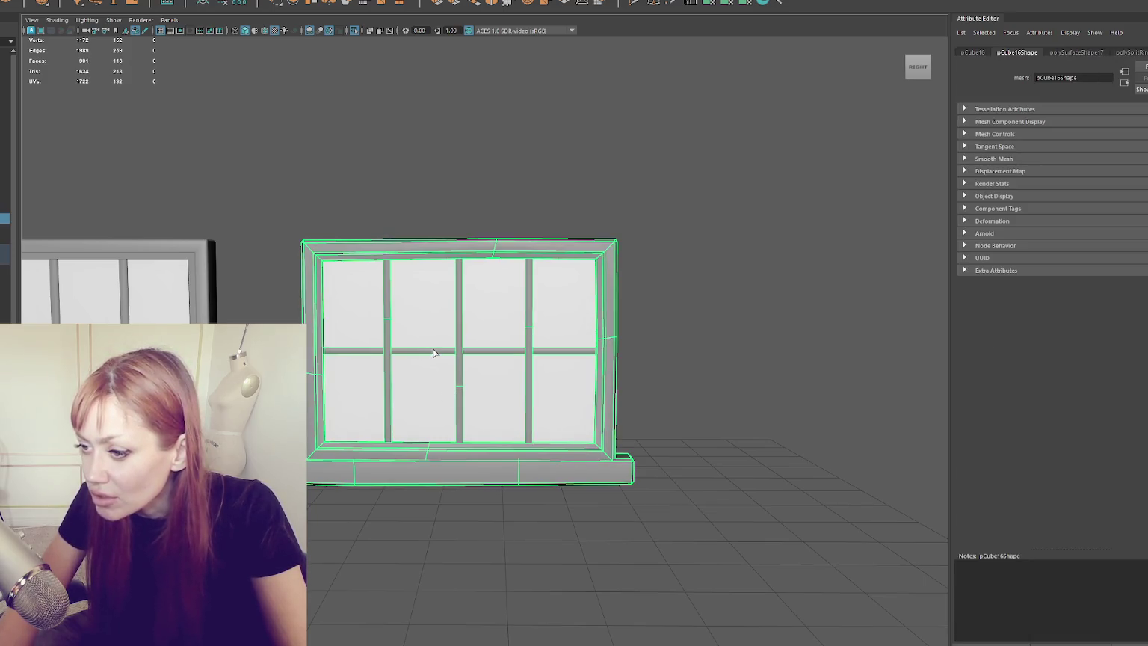
left_click(432, 352)
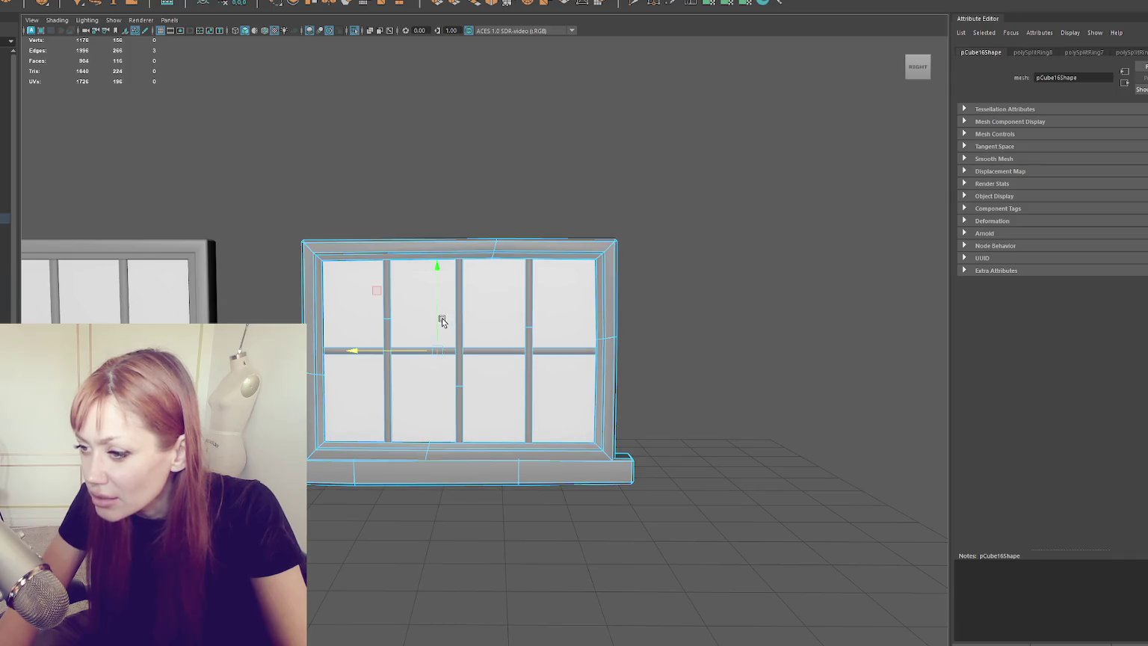
Skew the right, middle and left mullions slightly off-straight.
left_click(530, 327)
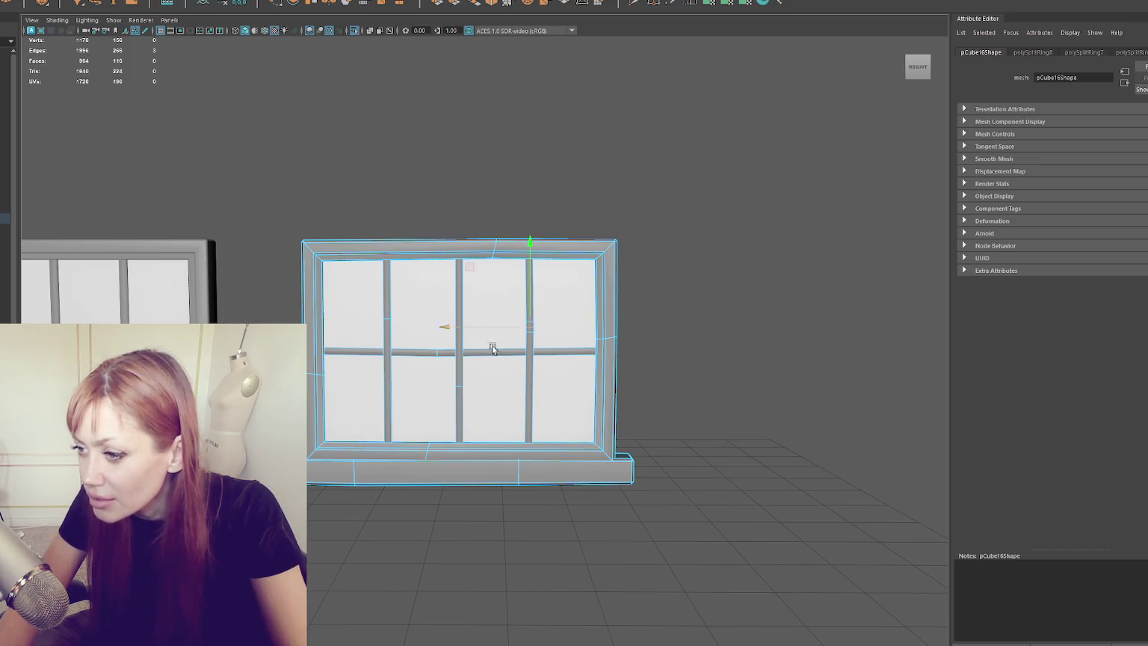
left_click(461, 387)
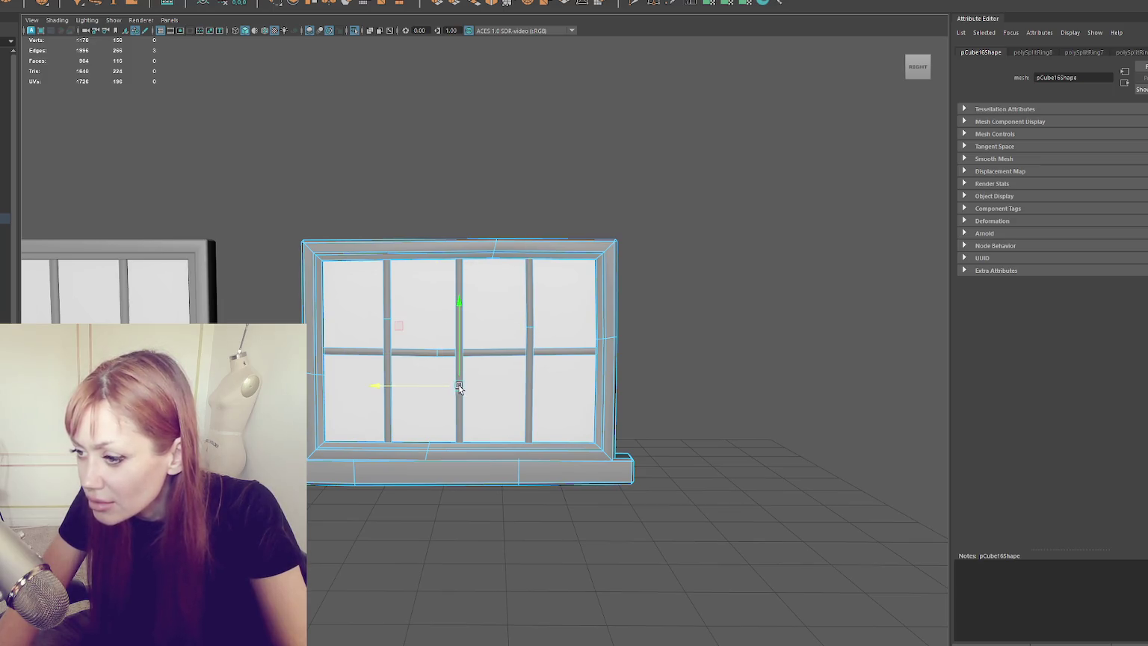
left_click(387, 320)
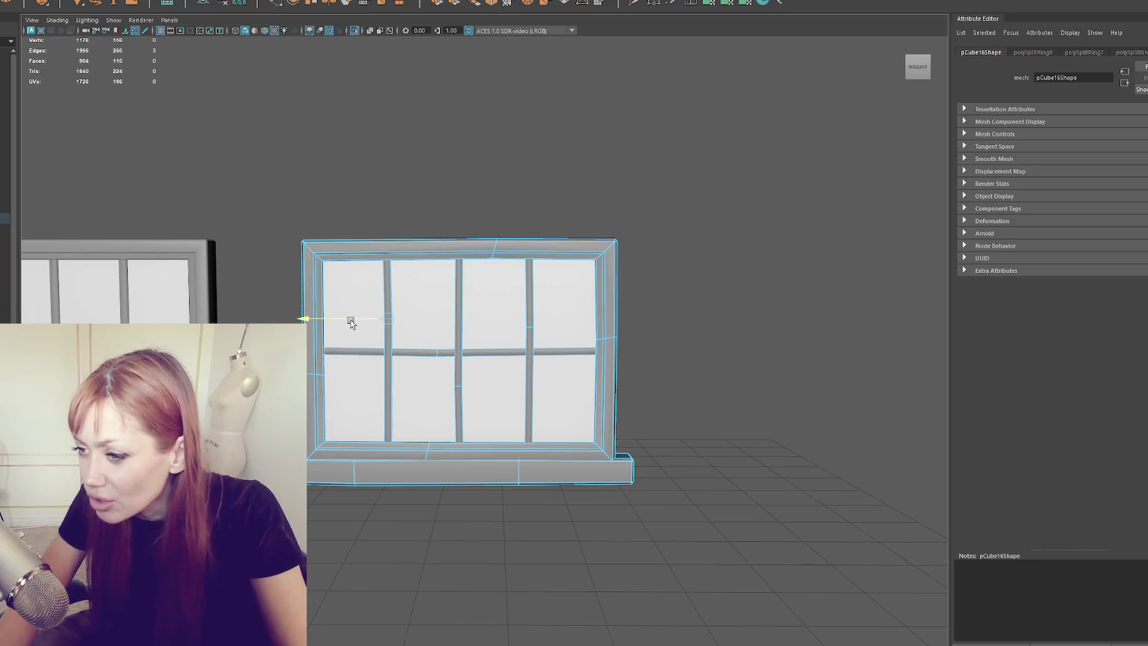
left_click(424, 205)
left_click(538, 251)
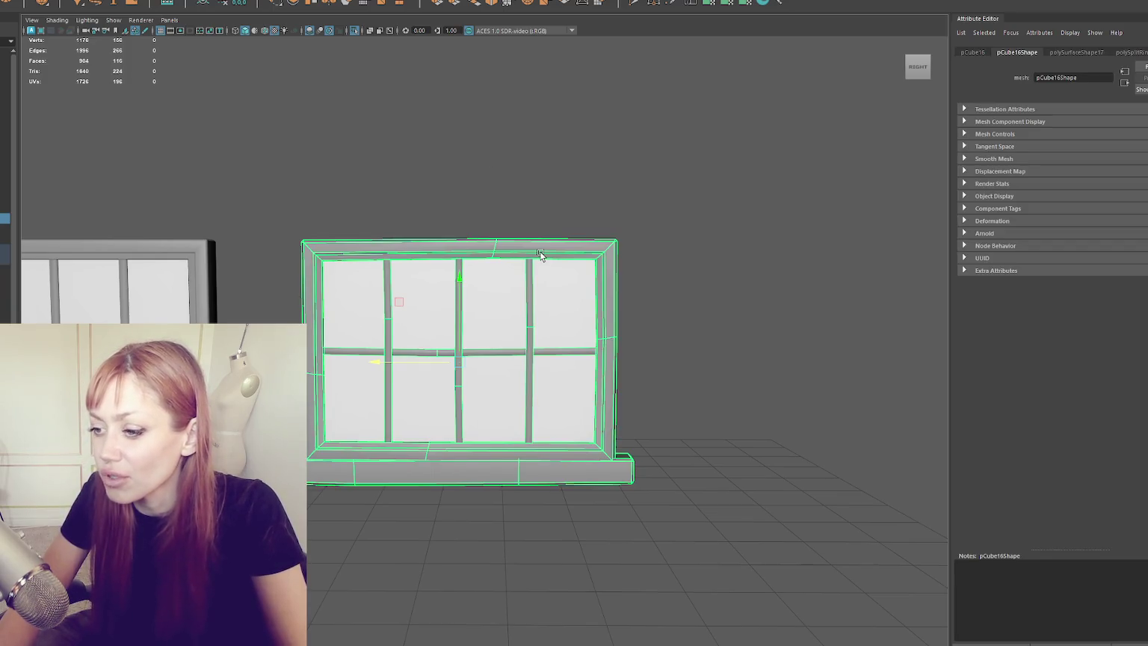
key("F9")
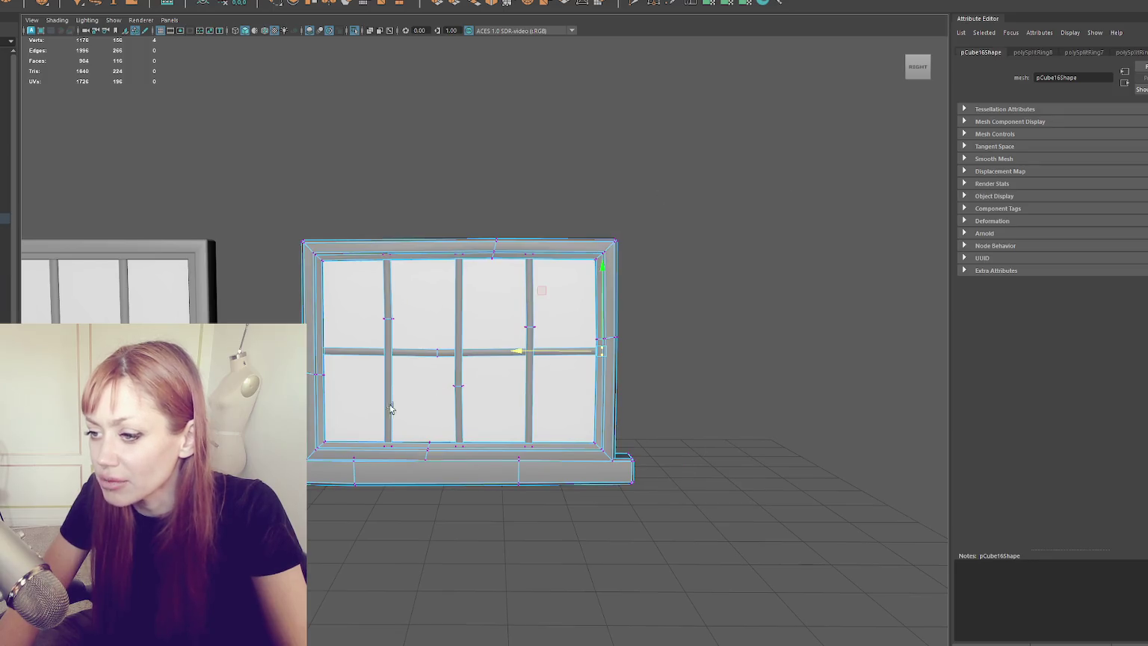
Cut an edge loop into the sill and rotate its left and right corner vertices slightly.
left_click(345, 446)
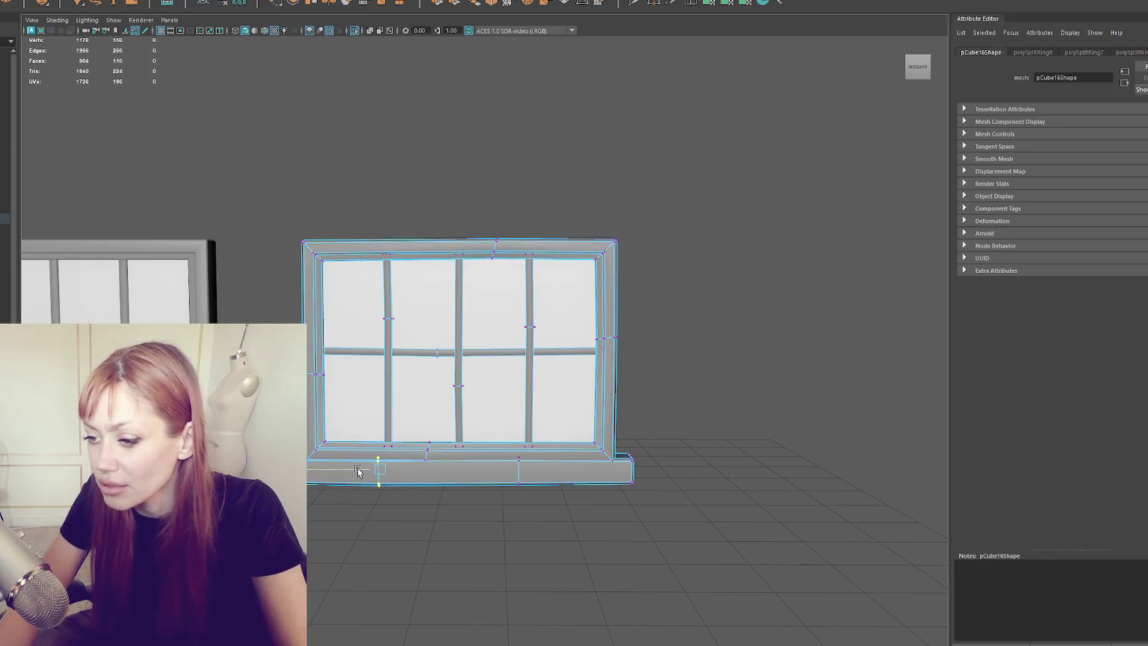
left_click(400, 471, "ctrl")
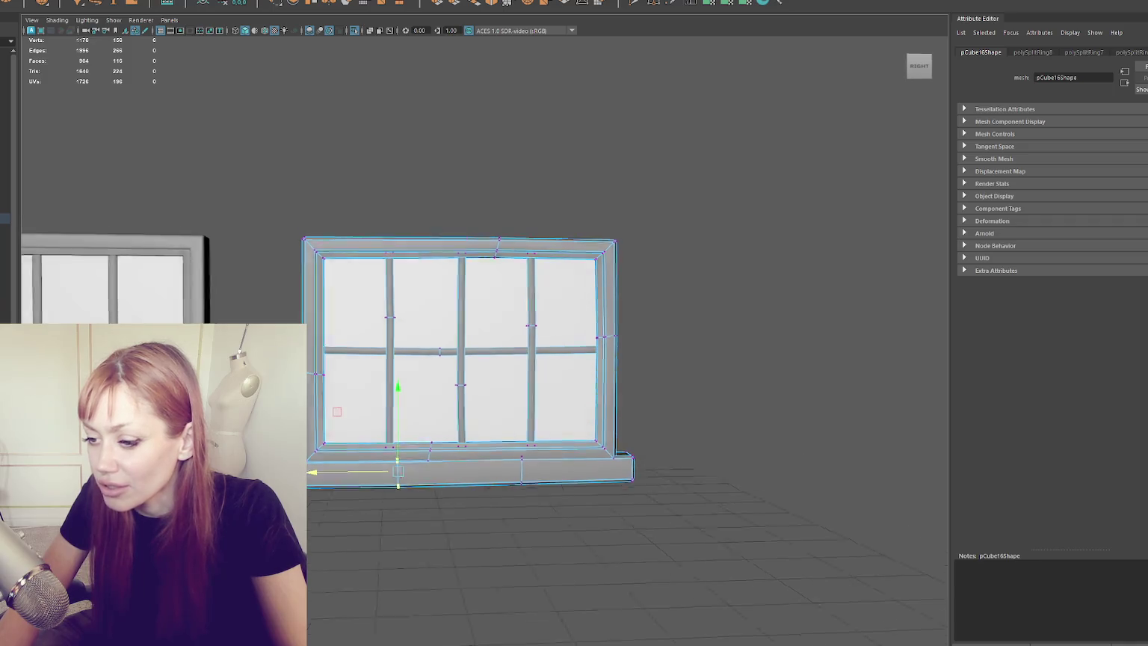
left_click(330, 454)
key("e")
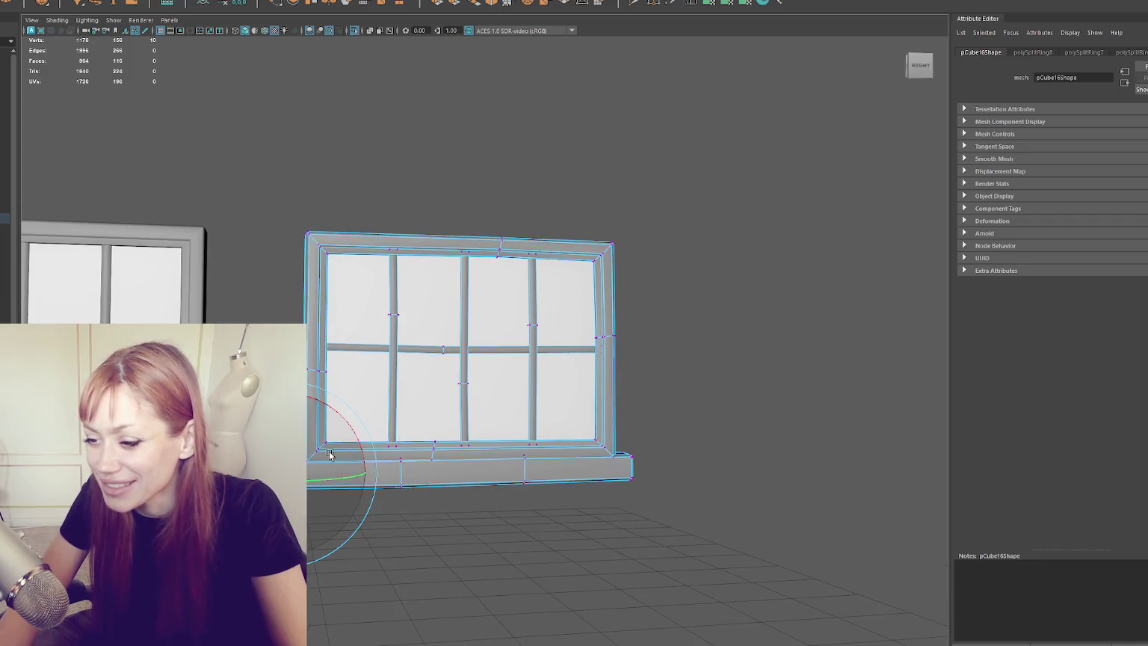
left_click_drag(699, 426, 635, 500)
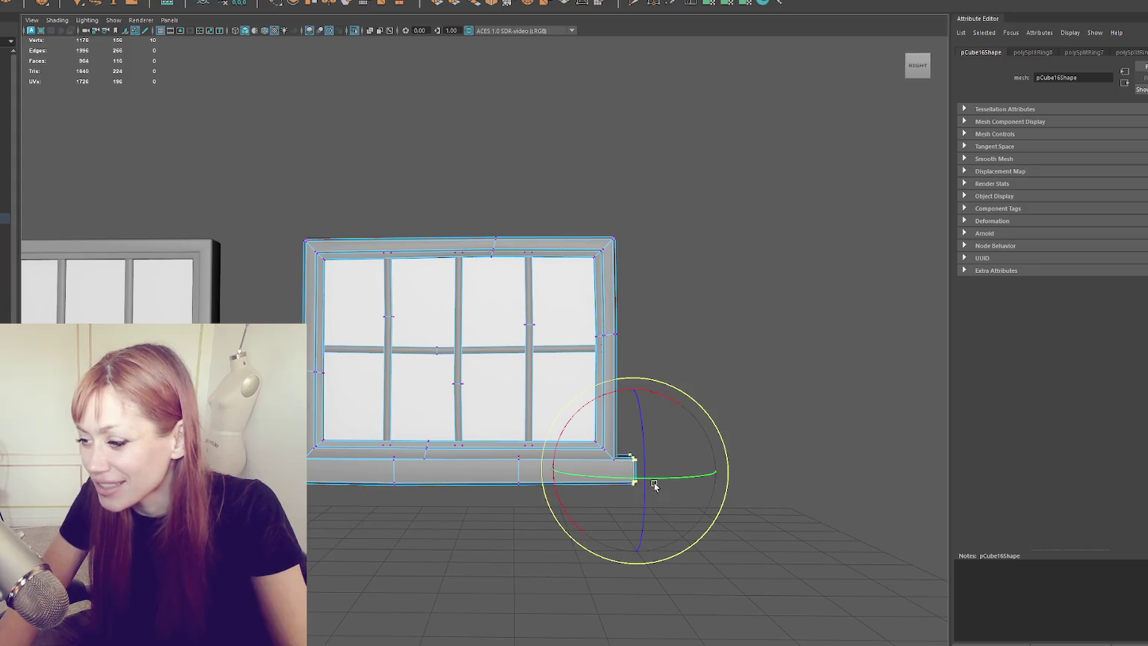
Duplicate the finished window with Ctrl+D.
left_click(678, 372)
left_click(592, 321)
key("ctrl+d")
Move the duplicated window to the right of the original and frame it.
key("w")
mouse_move(423, 365)
left_mouse_down()
mouse_move(801, 360)
mouse_move(826, 338)
left_mouse_up()
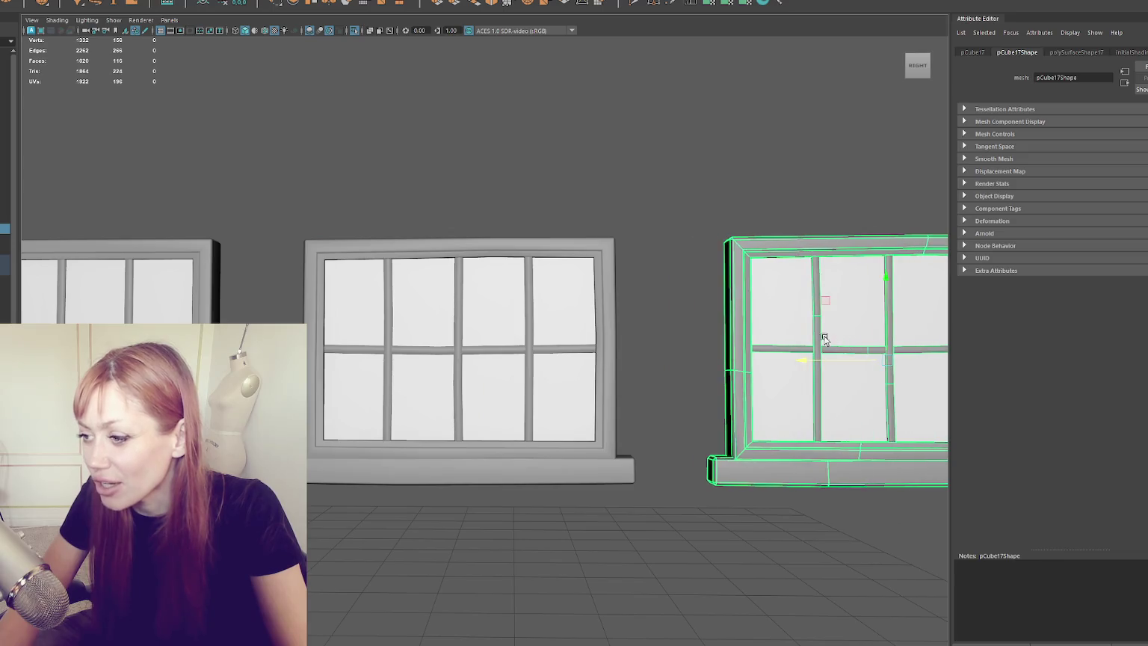
key("f")
Nudge the copy's top-edge and top-right corner vertices slightly out of line.
key("F9")
left_click_drag(502, 180, 527, 232)
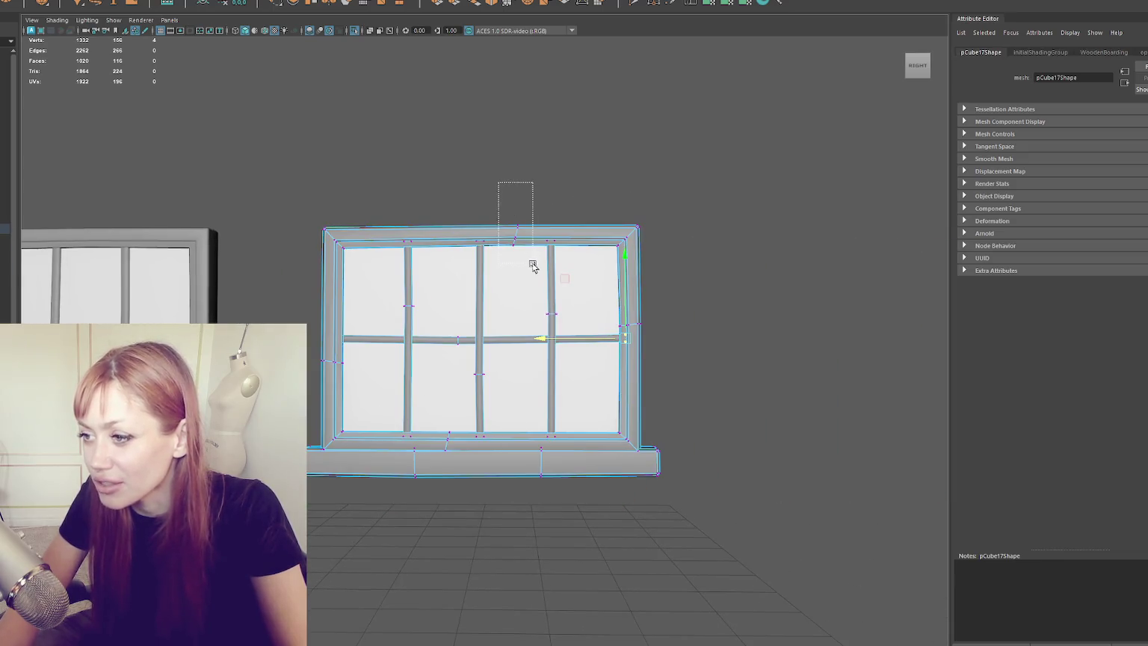
left_click(514, 196)
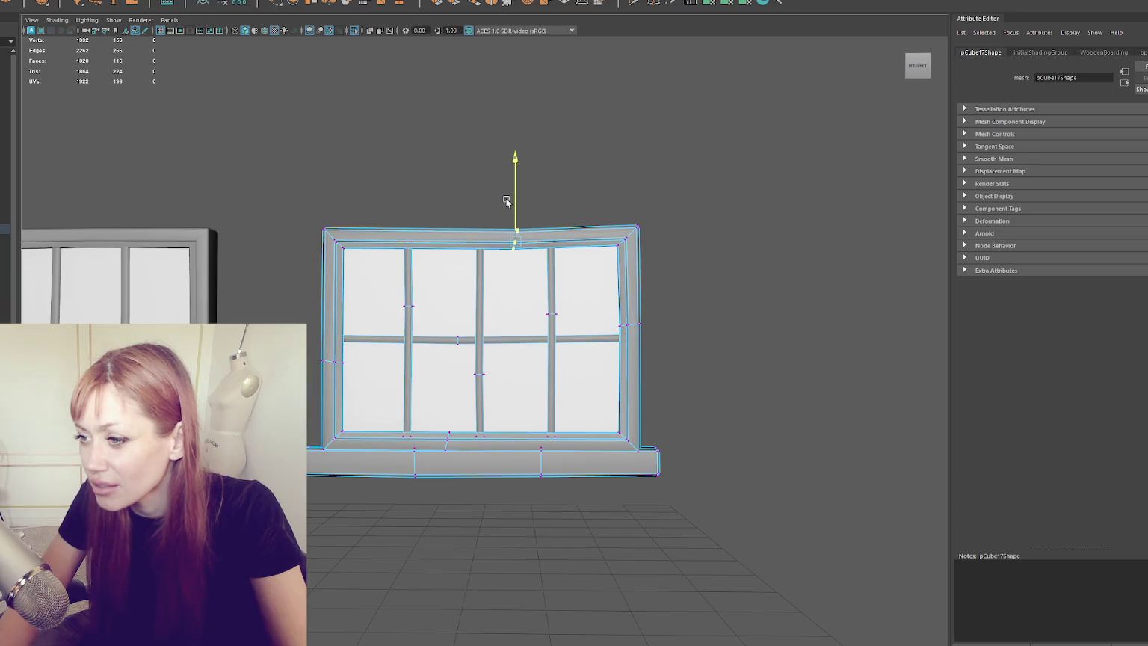
key("d")
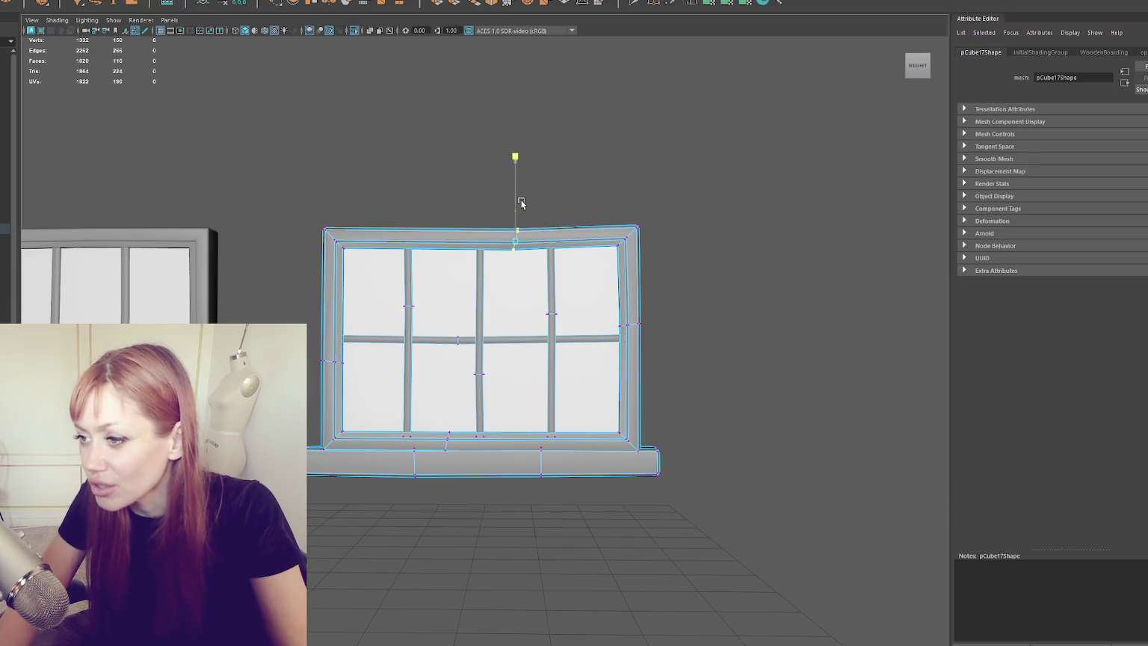
left_click_drag(653, 197, 591, 264)
left_click_drag(625, 218, 626, 217)
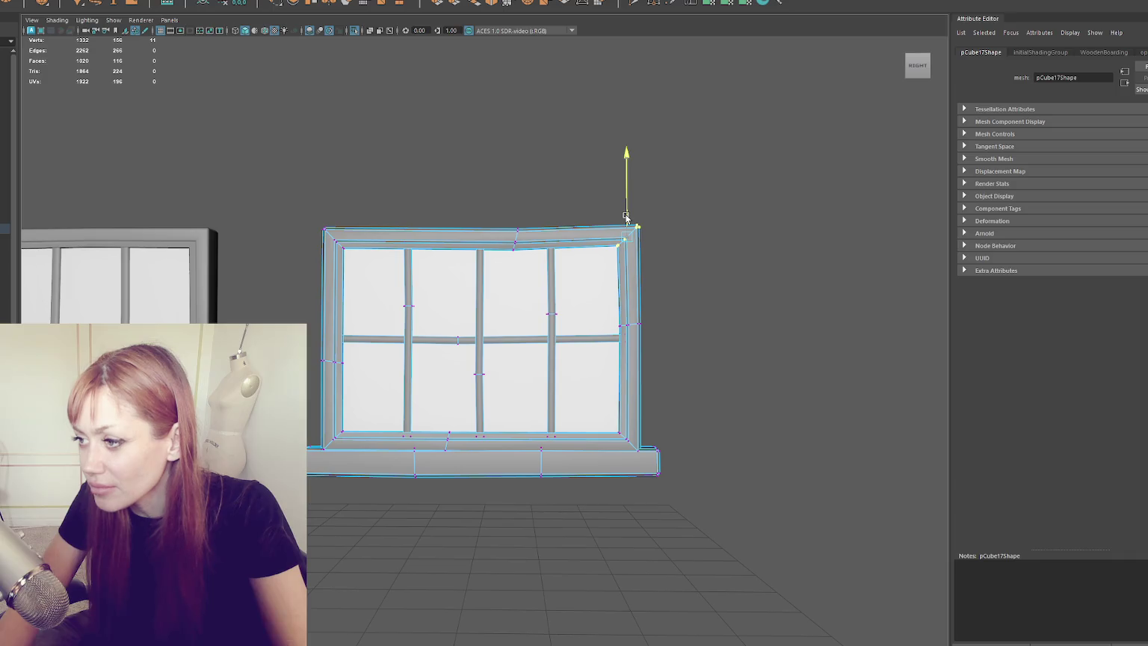
left_click(373, 204)
left_click(335, 214)
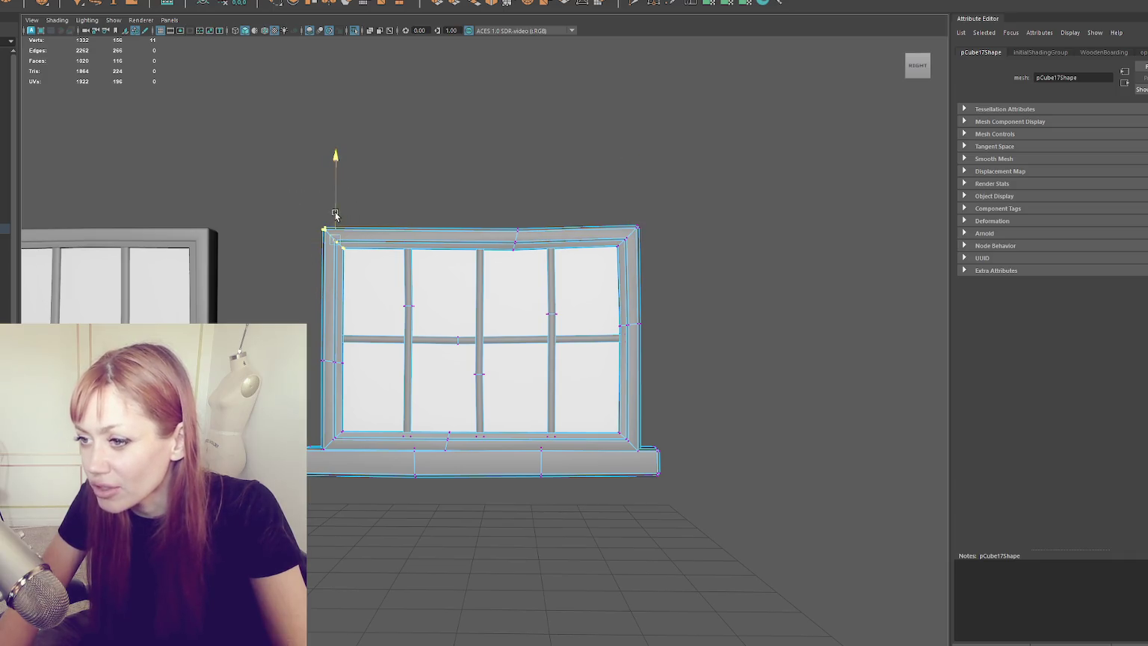
Nudge the frame's top-middle, top corner, and left and right side vertices.
left_click_drag(507, 198, 522, 272)
left_click(519, 216)
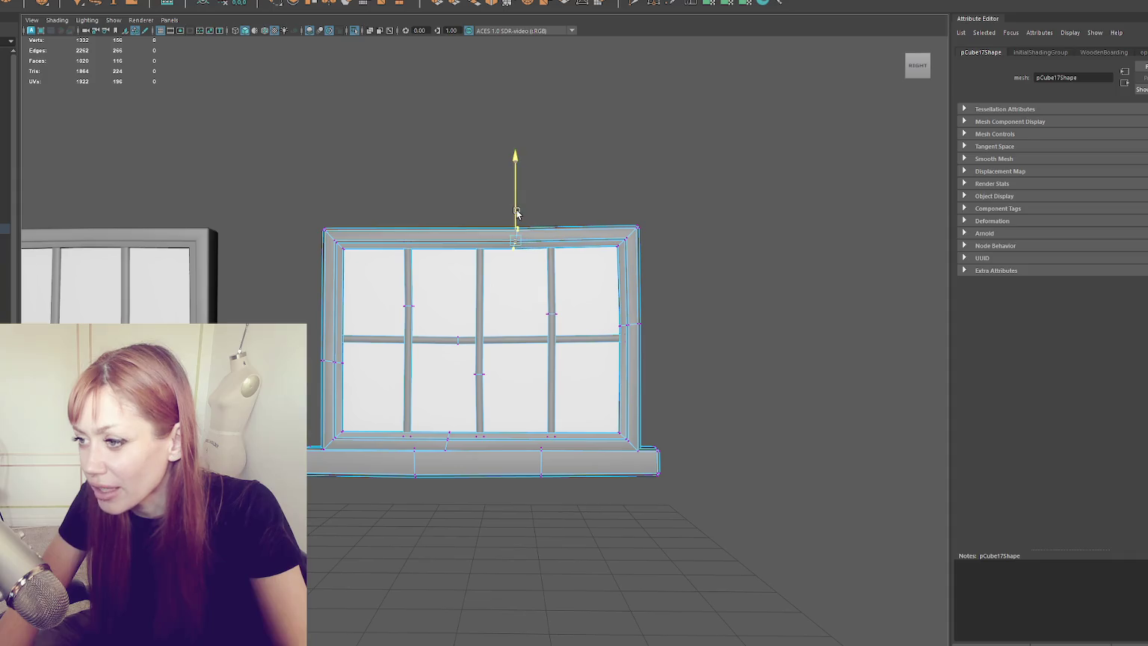
left_click_drag(590, 186, 673, 268)
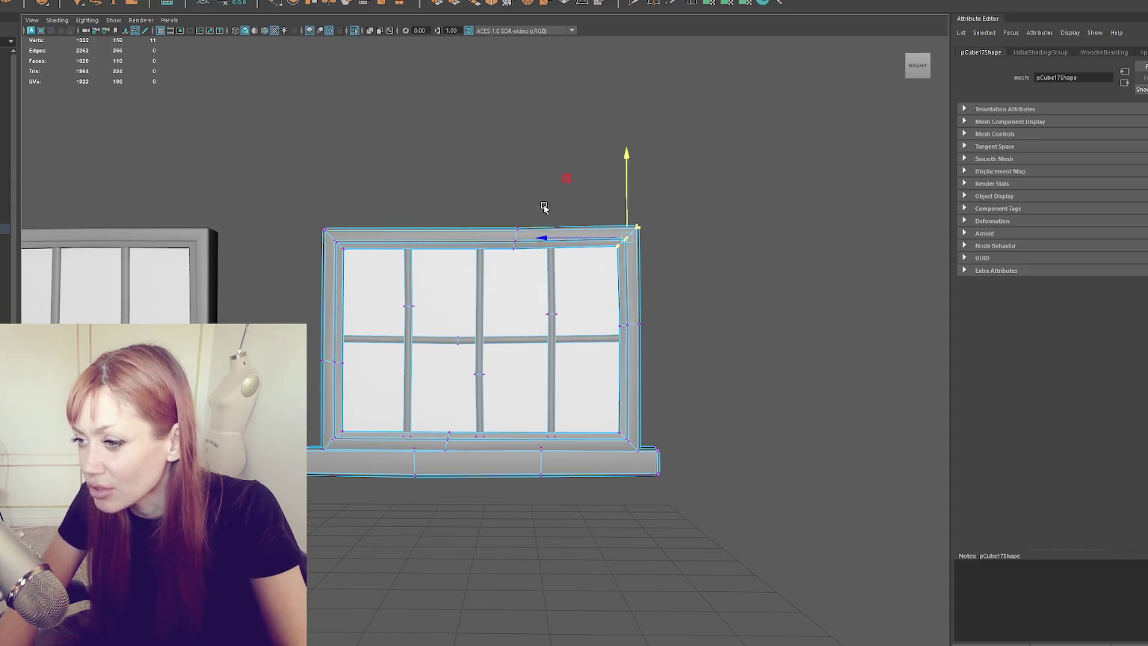
left_click(338, 235)
left_click(334, 218)
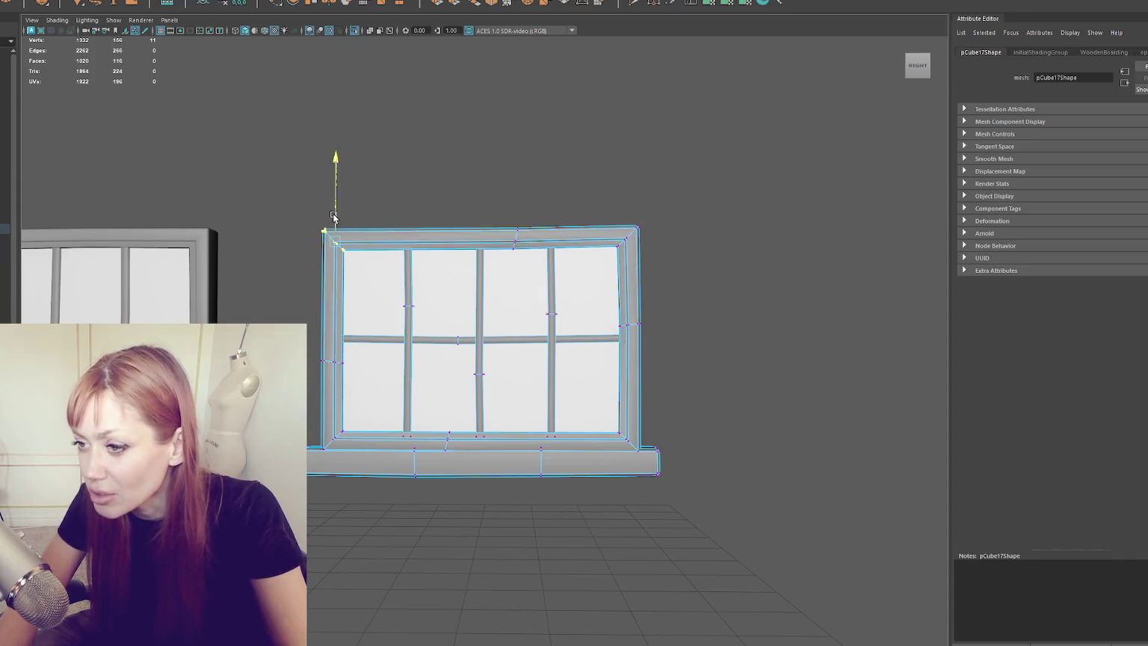
left_click_drag(295, 339, 352, 382)
left_click(314, 365)
mouse_move(670, 308)
left_mouse_down()
mouse_move(637, 349)
mouse_move(546, 329)
left_mouse_up()
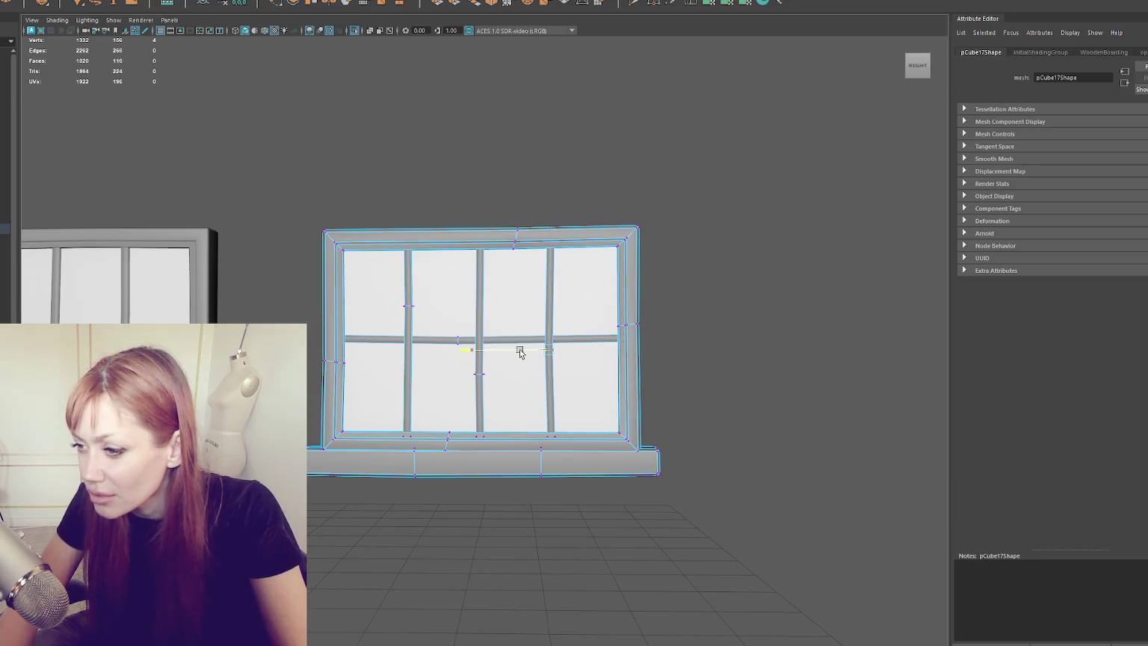
Select the middle mullion's faces and lower its top below the top bar.
right_click(512, 218)
left_click(554, 169)
double_click(482, 278)
left_click_drag(482, 278, 486, 296)
Select the top frame edges through wireframe and Bridge the gap closed.
right_click(494, 194)
left_click(564, 183)
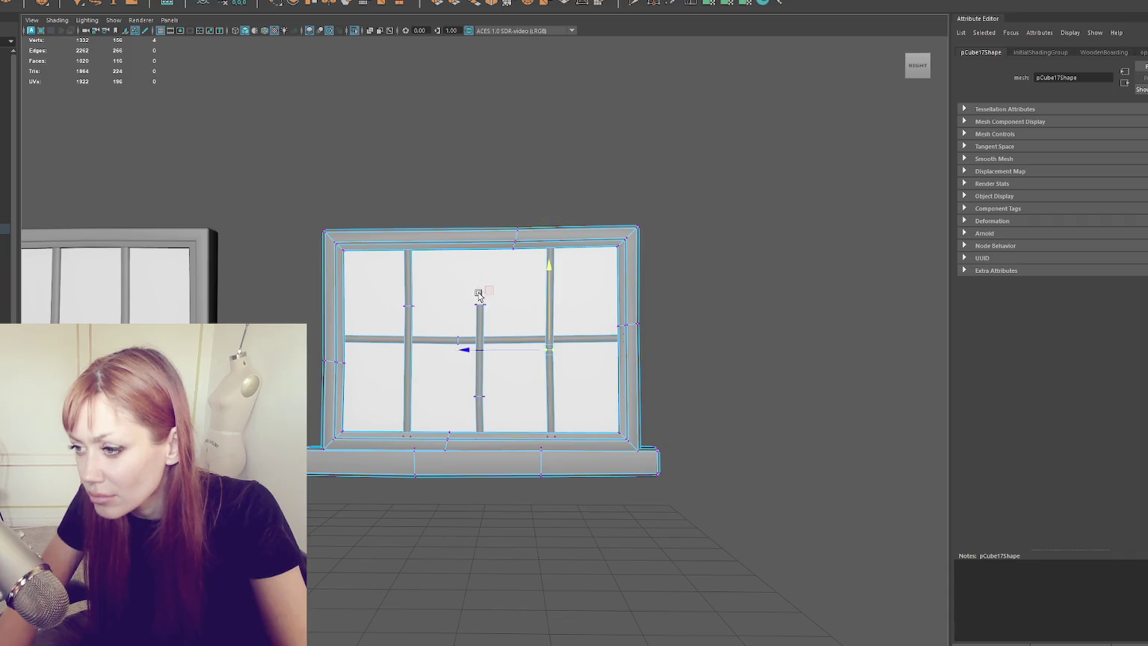
right_click(622, 160)
left_click(602, 301)
key("f")
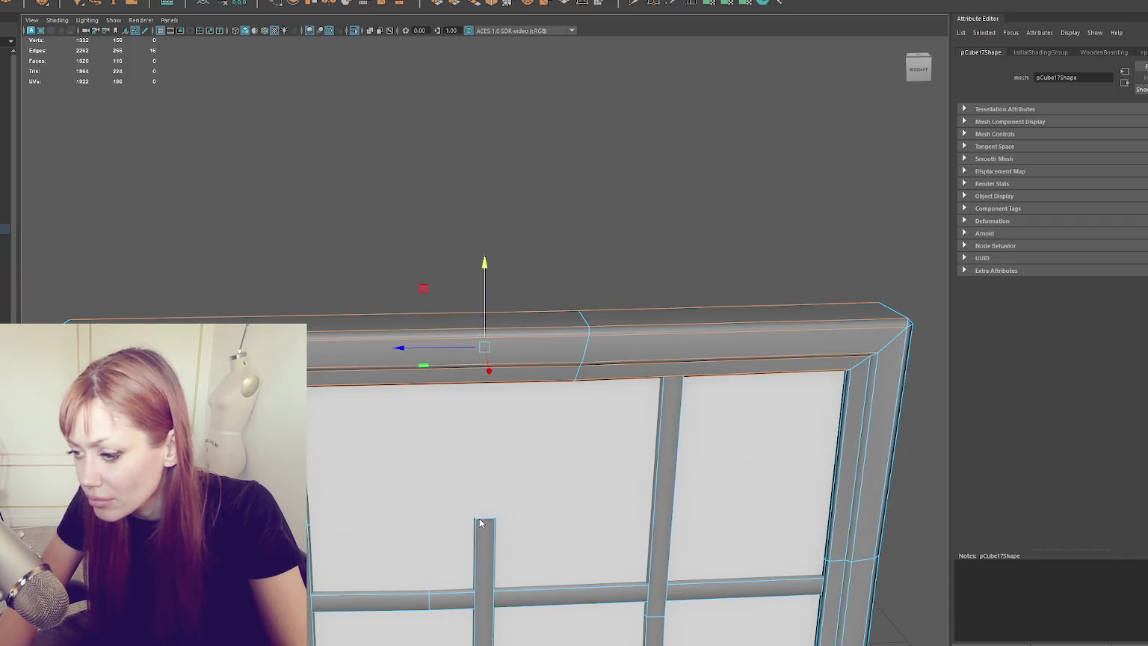
right_click(479, 362)
left_click(479, 389)
key("4")
left_click_drag(447, 541, 557, 541)
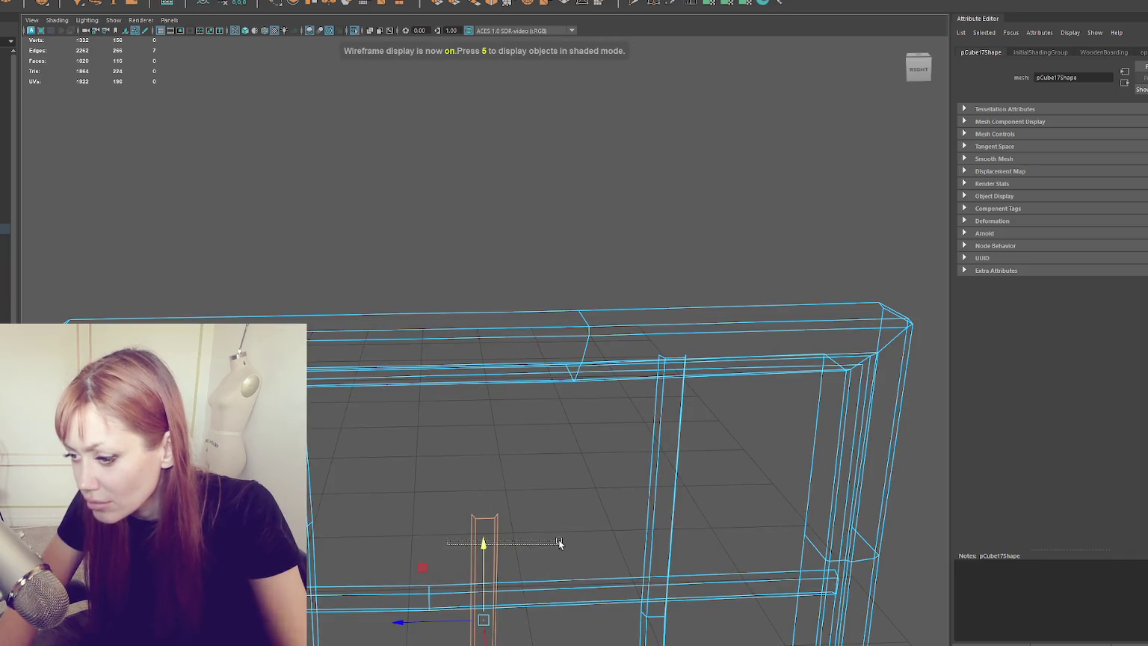
left_click(511, 534)
left_click(463, 2)
key("5")
key("4")
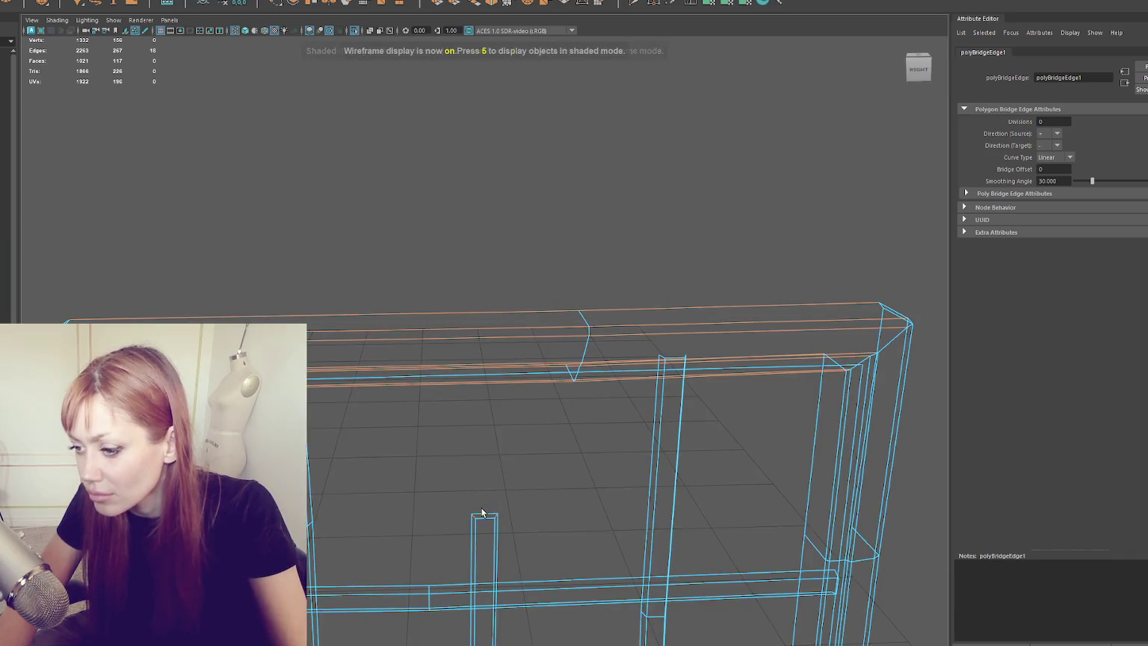
left_click(480, 510)
Return to shaded view and shift the mullion's top end so it leans.
left_click(483, 517)
key("5")
mouse_move(486, 487)
left_mouse_down()
mouse_move(503, 457)
mouse_move(533, 214)
left_mouse_up()
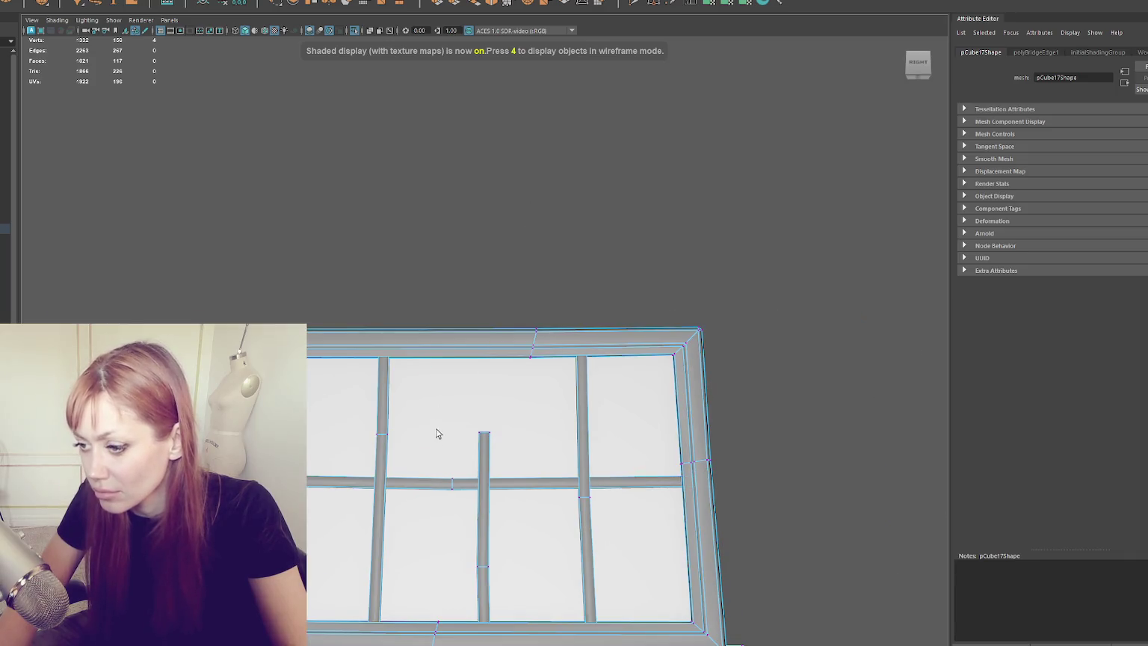
mouse_move(523, 455)
left_mouse_down()
mouse_move(461, 431)
mouse_move(495, 415)
left_mouse_up()
Tilt and lower the shortened mullion's top so it leans like a broken bar.
key("e")
key("w")
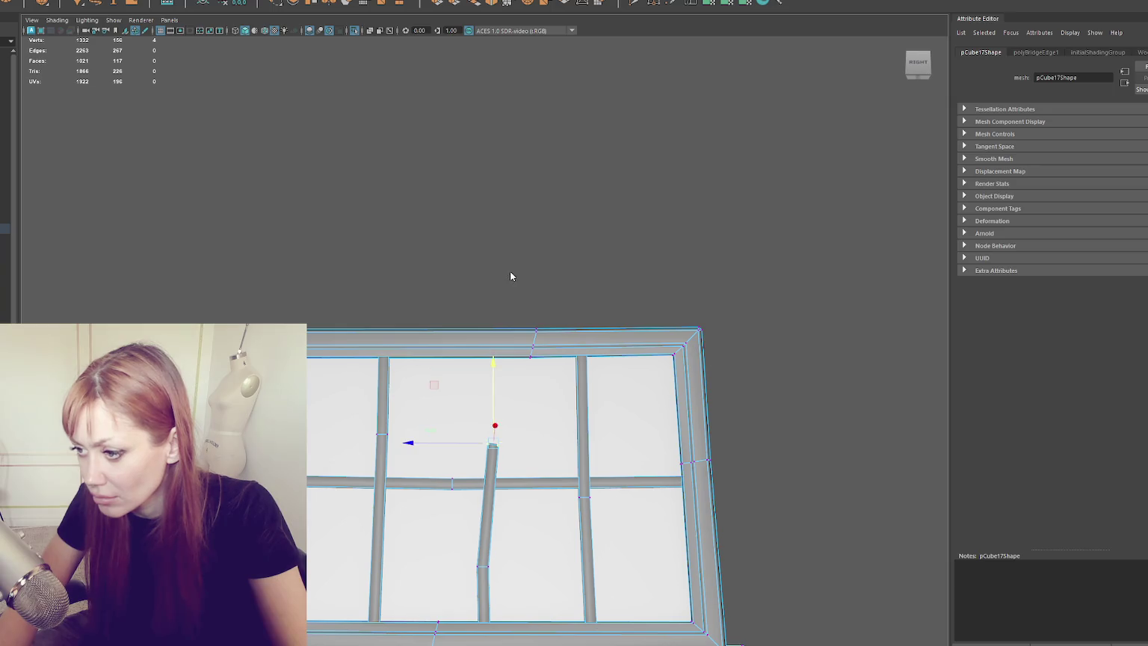
left_click(509, 276)
scroll(478, 288, "down", 3)
left_click_drag(476, 348, 495, 259)
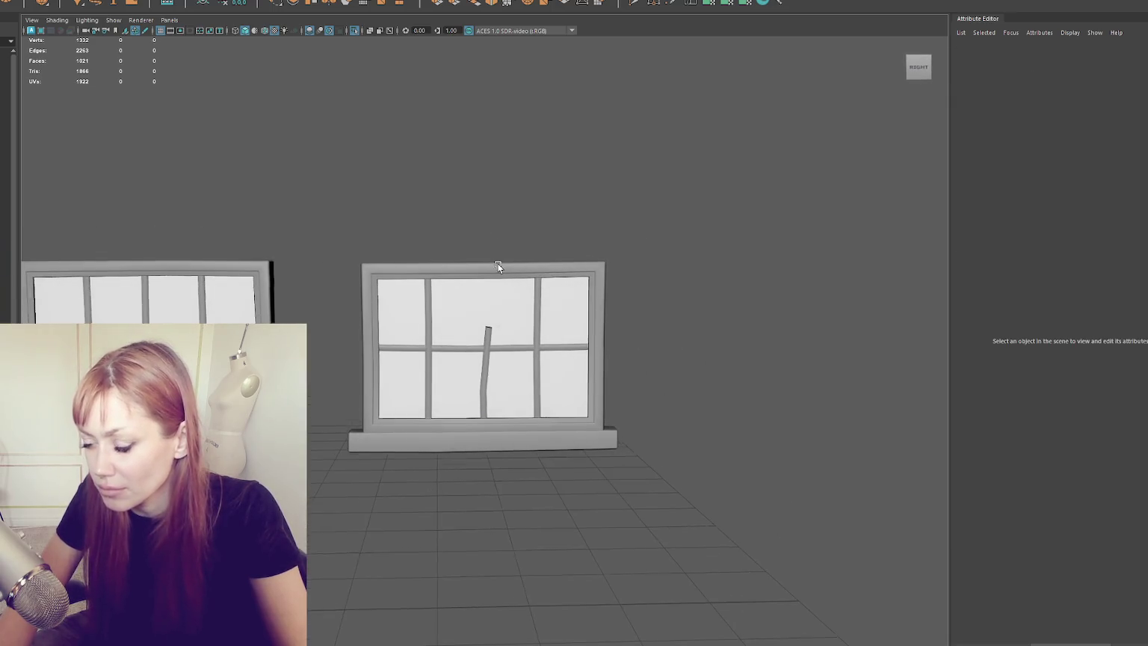
Nudge the crossbar's centre vertex upward to bend it slightly.
left_click(486, 364)
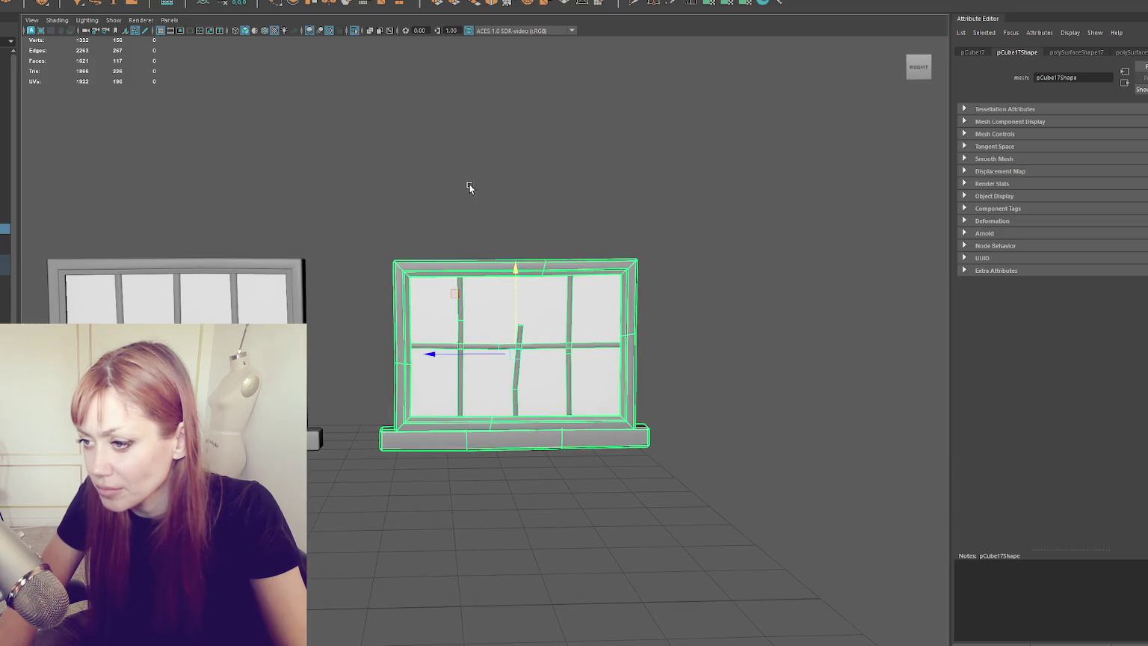
left_click(469, 186)
left_click(463, 299)
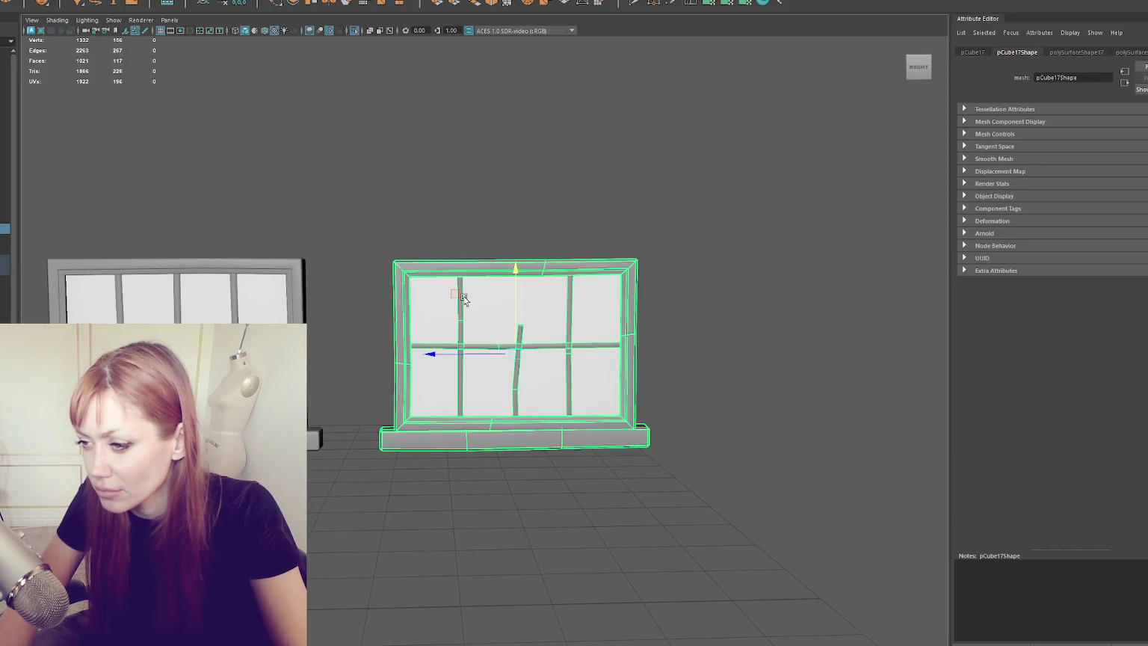
right_click(442, 209)
left_click(476, 307)
left_click(427, 321)
left_click(499, 346)
left_click_drag(505, 329, 504, 323)
left_click(533, 344)
Deselect and pull the view back to show all three windows.
left_click(557, 247)
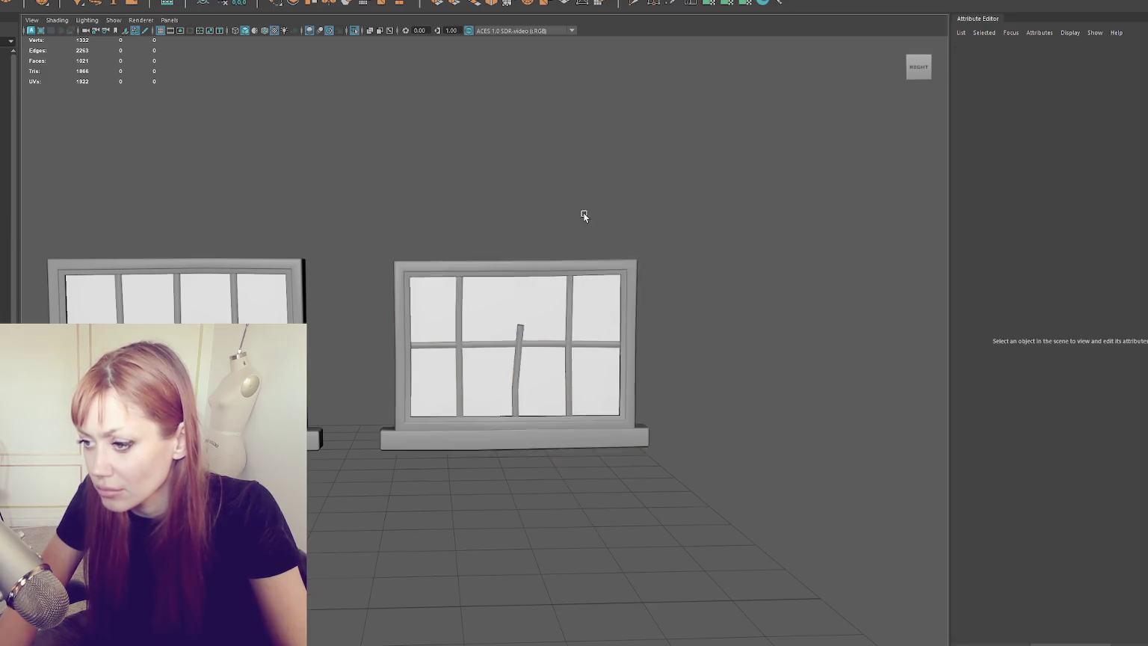
scroll(411, 230, "down", 2)
mouse_move(411, 230)
left_mouse_down()
mouse_move(513, 237)
mouse_move(695, 438)
left_mouse_up()
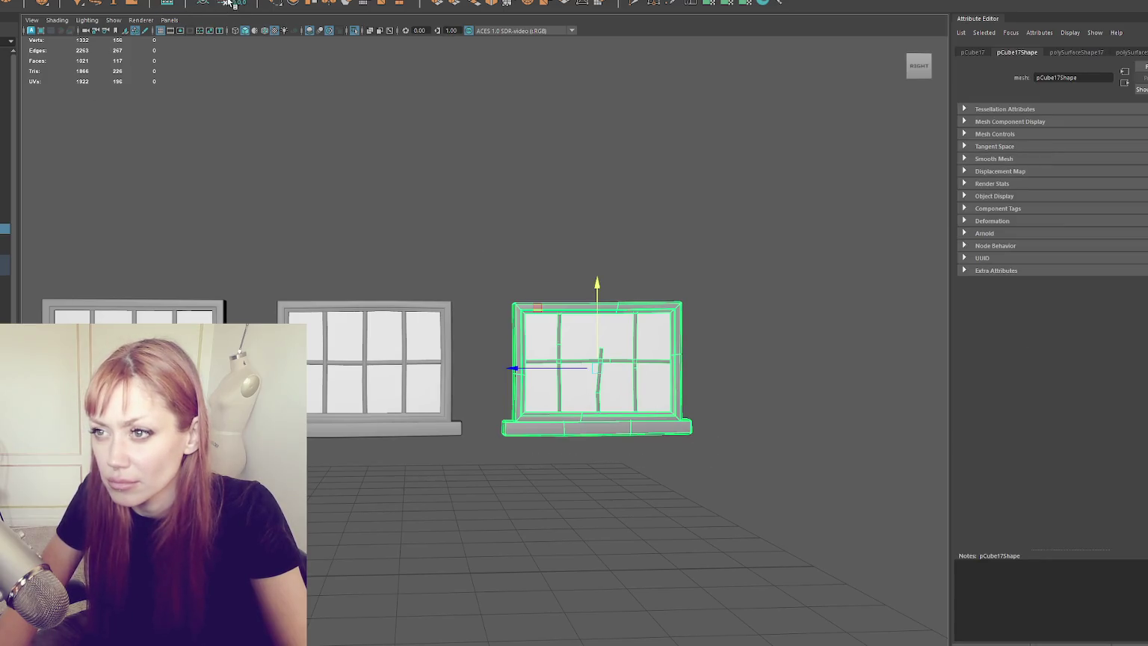
Move the broken window's UV shells down and right in the UV Editor, then close it.
left_click(277, 2)
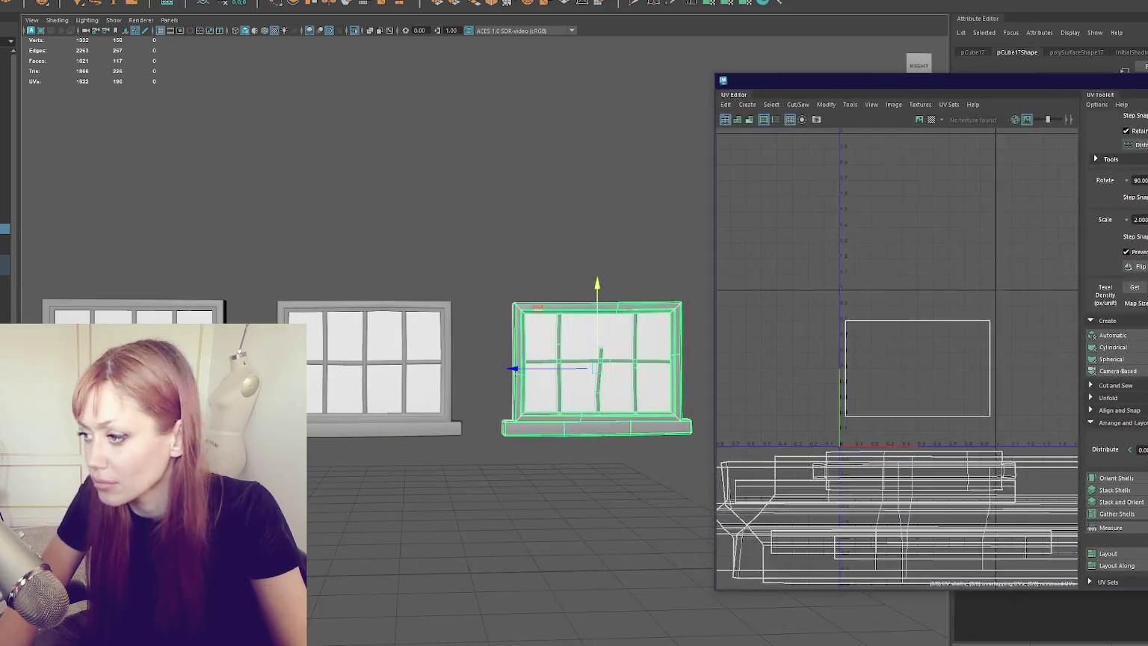
scroll(889, 365, "down", 3)
left_click_drag(889, 366, 778, 209)
mouse_move(746, 314)
left_mouse_down()
mouse_move(909, 391)
mouse_move(951, 393)
left_mouse_up()
left_click_drag(897, 78, 845, 73)
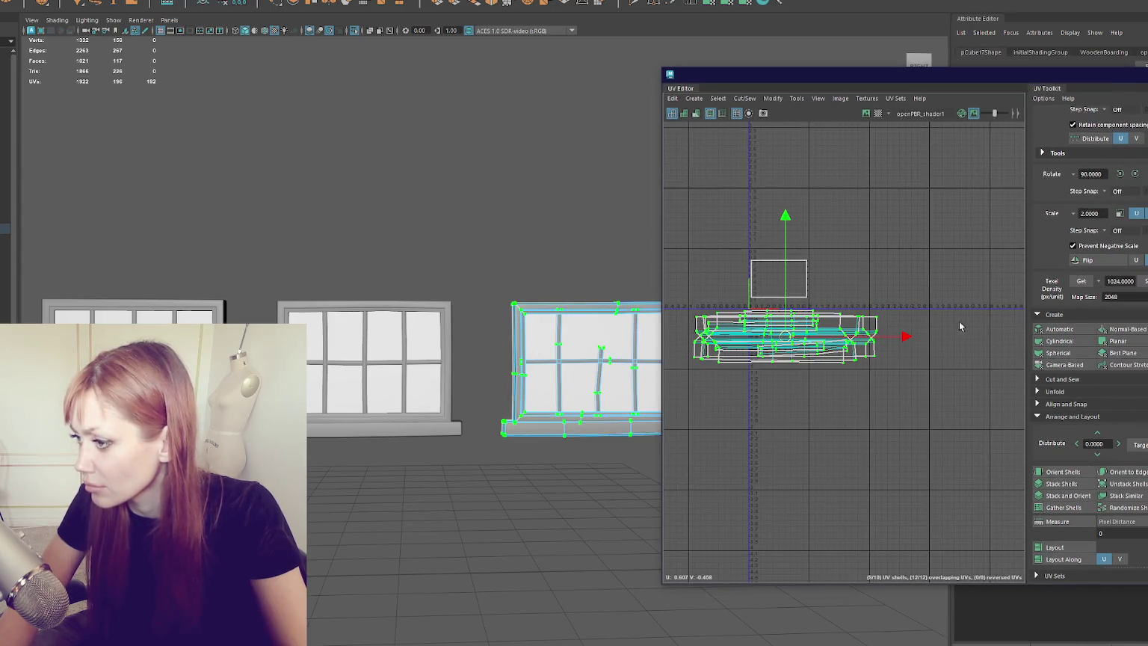
left_click_drag(785, 336, 815, 364)
left_click(470, 214)
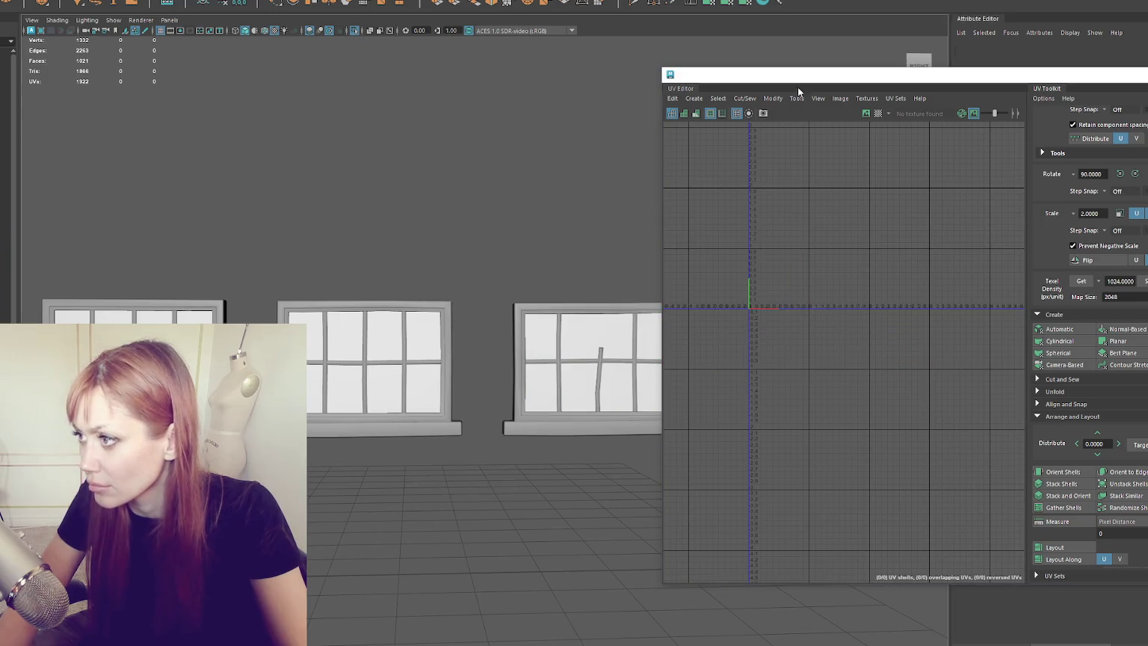
Select the middle, right and left windows in turn, ending on the middle window.
left_click(375, 360)
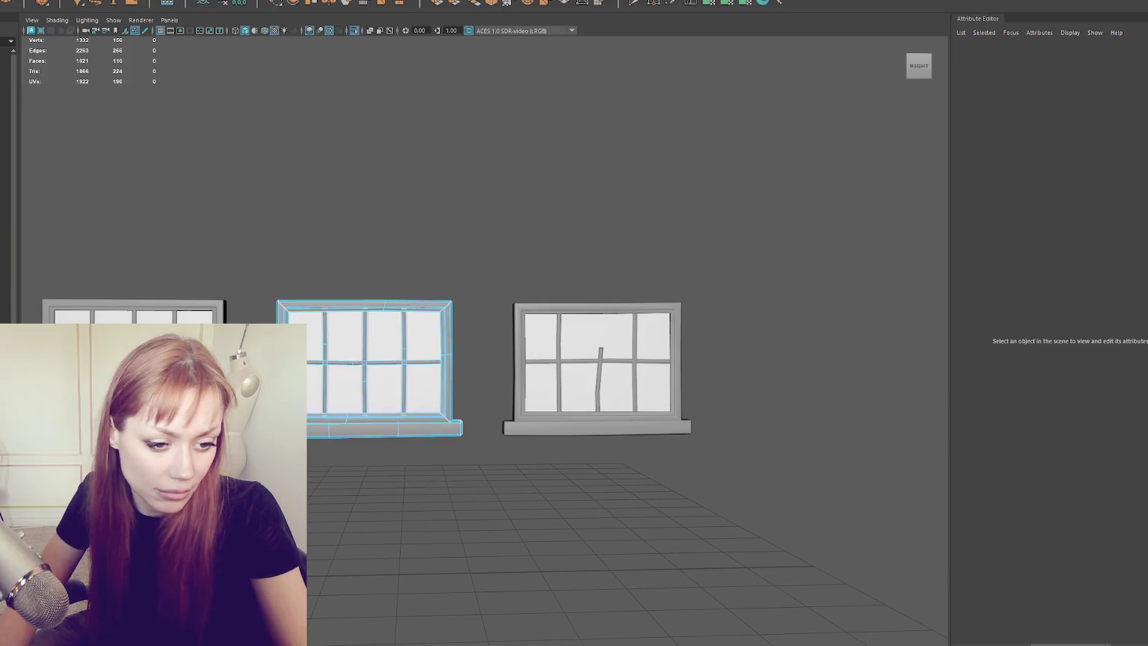
left_click(365, 364)
left_click(100, 225)
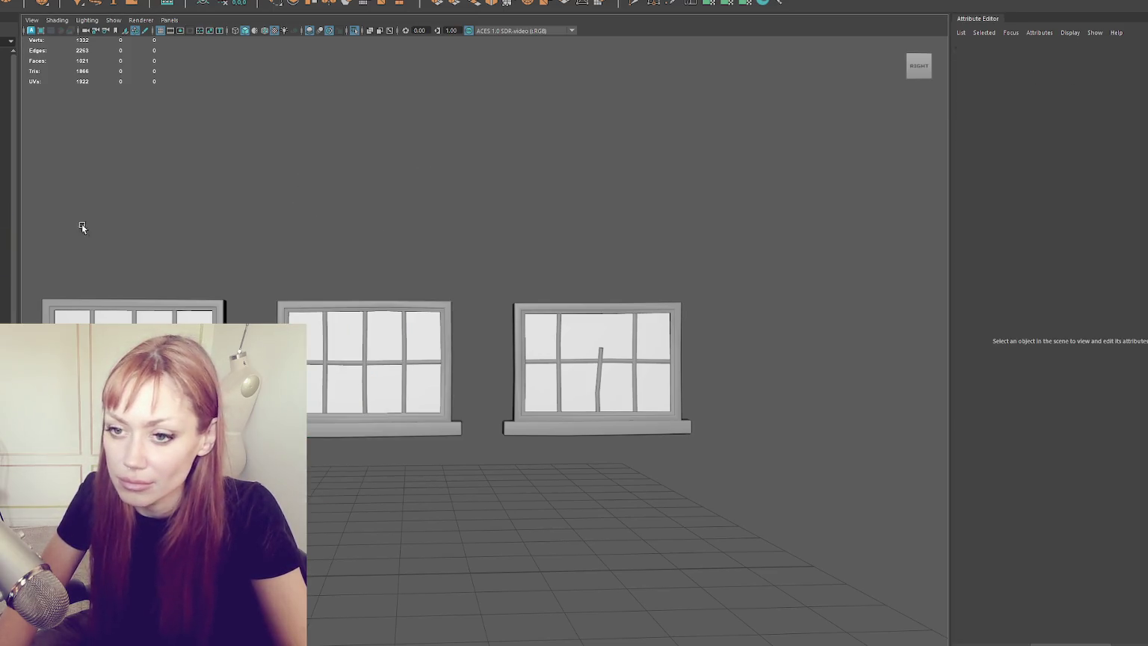
left_click(325, 328)
left_click(525, 325, "shift")
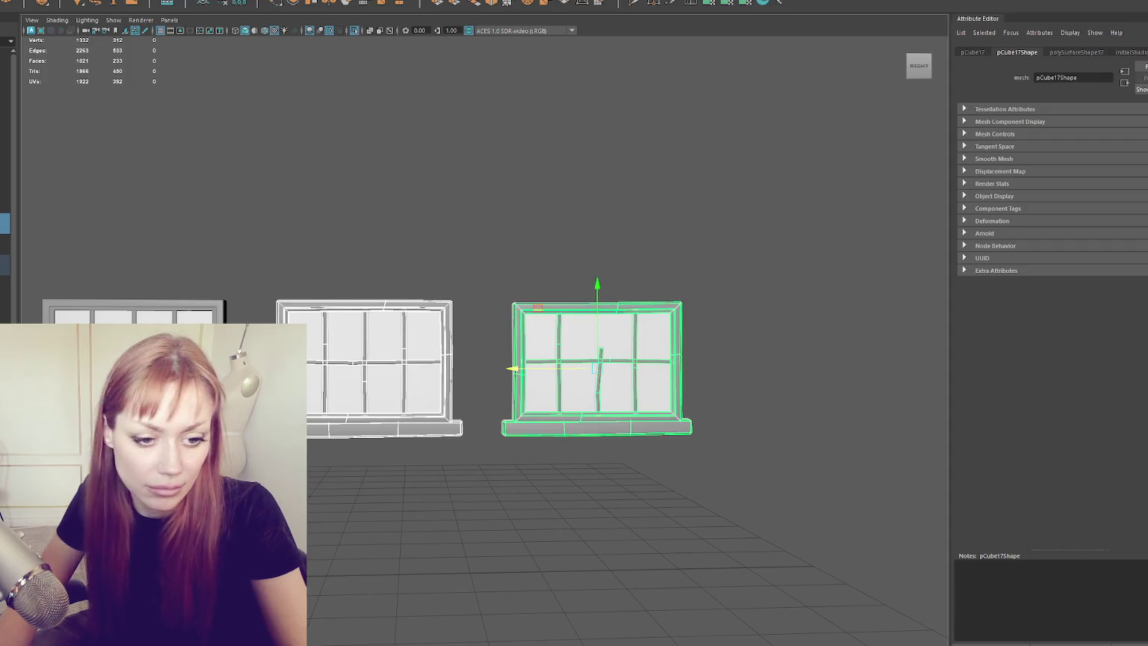
key("F11")
left_click(239, 169)
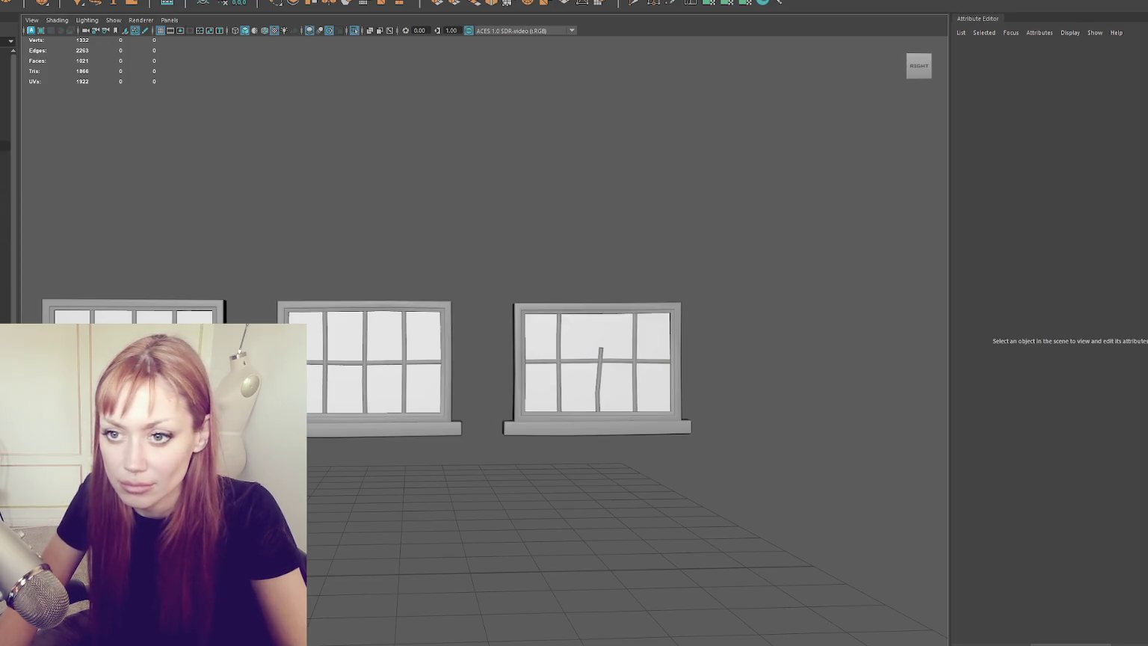
left_click(134, 314)
left_click(598, 358)
left_click(135, 314)
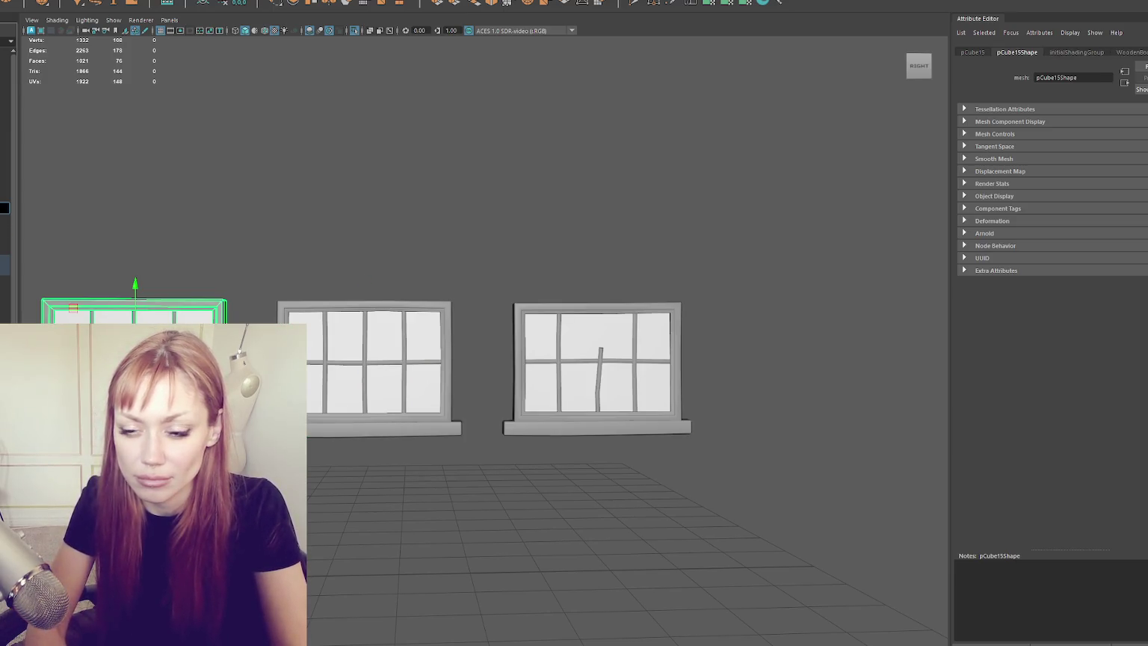
left_click(365, 359)
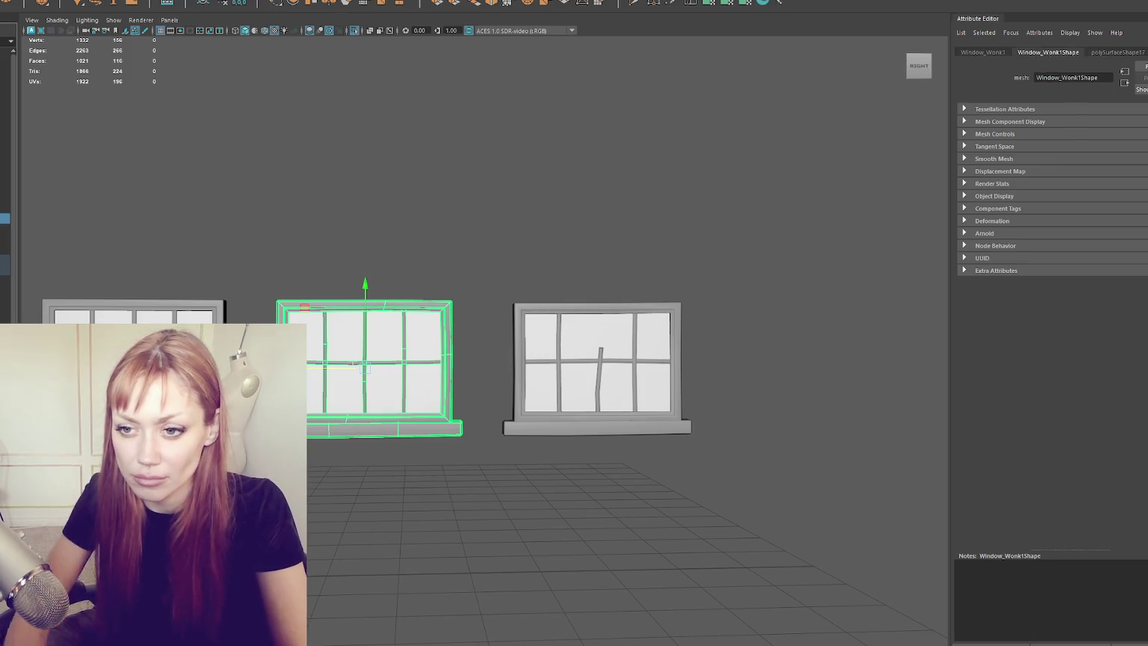
Select the right window, then the WastelandBuildingParts group holding all three windows.
left_click(599, 358)
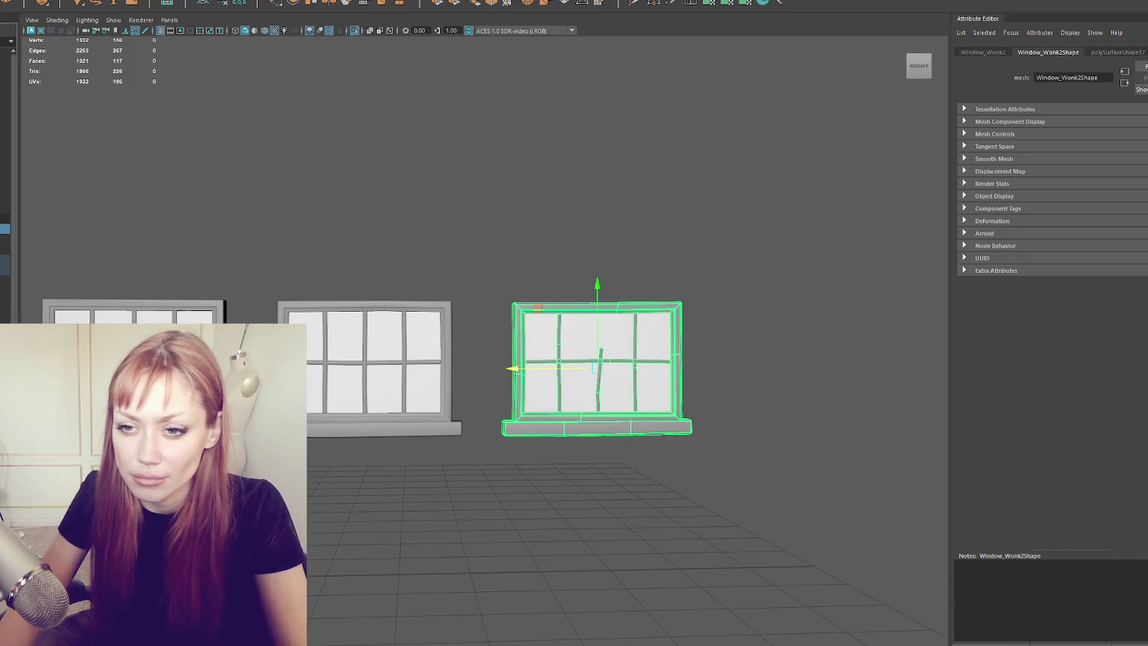
left_click(5, 217)
left_click(5, 186)
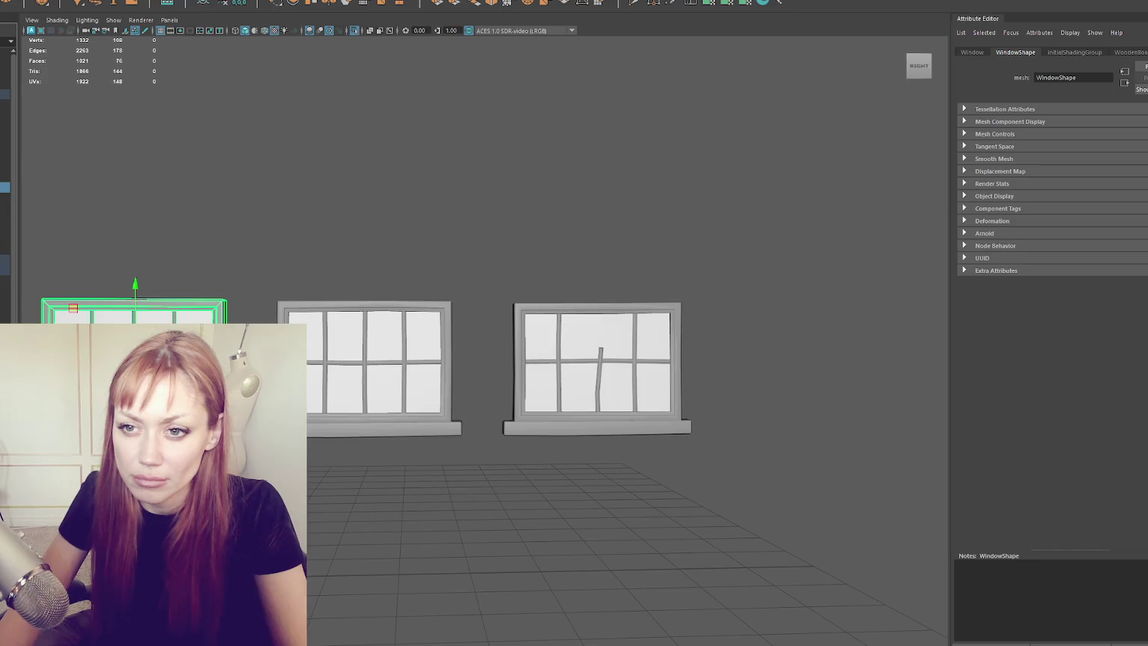
left_click(4, 94)
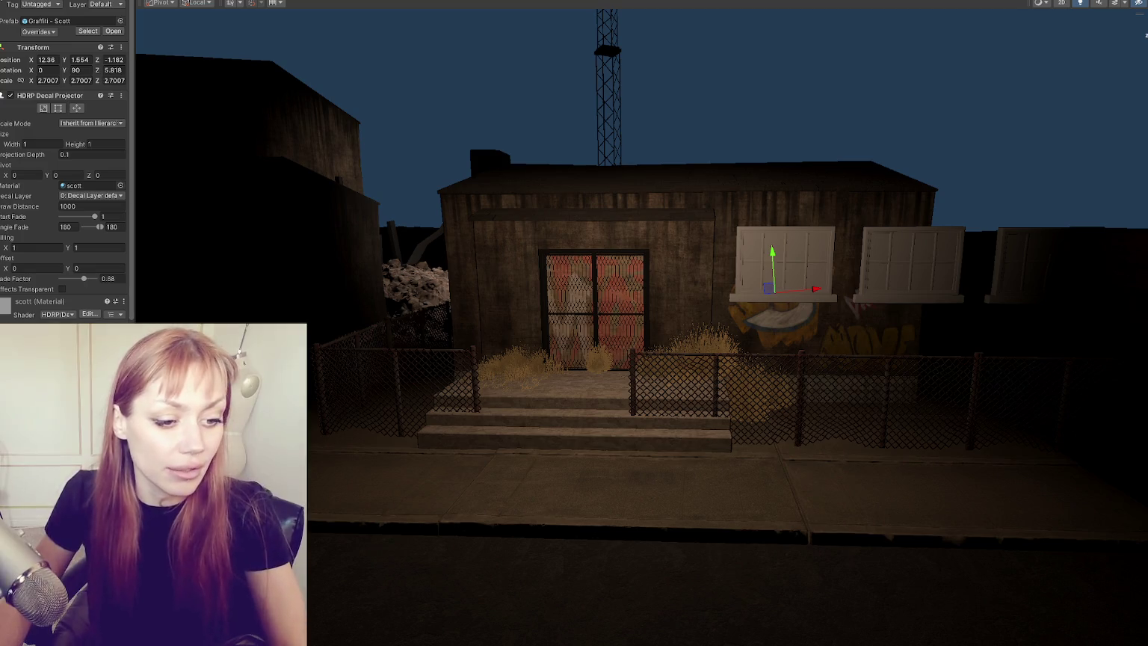
Apply the Dirty wood floor material to the left window on the building.
scroll(682, 289, "up", 5)
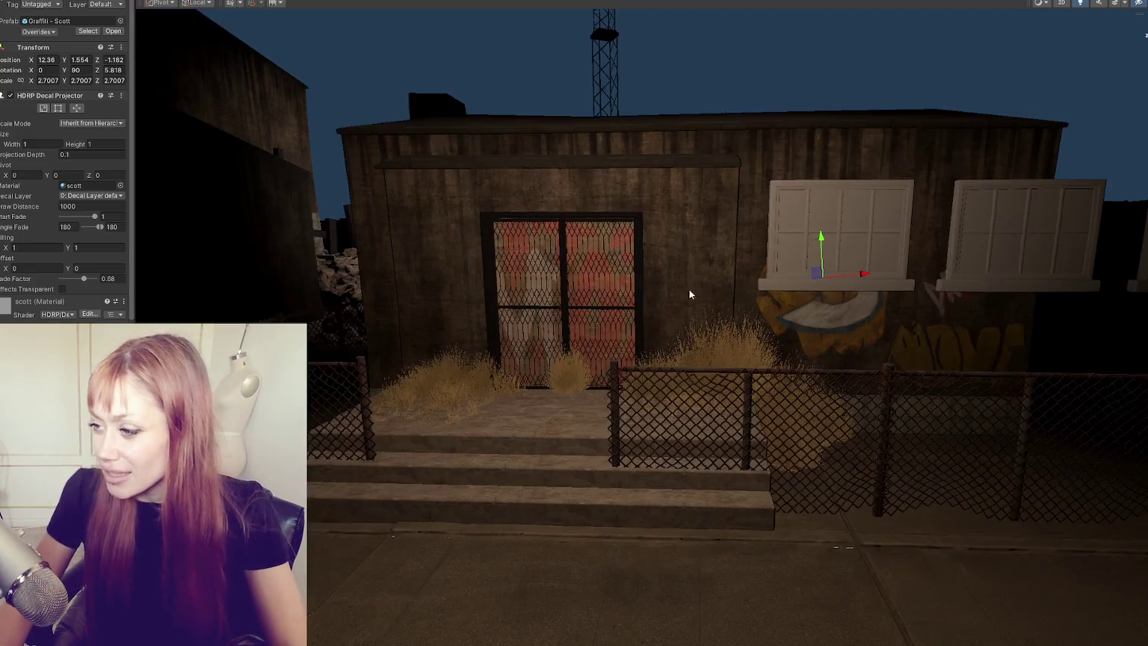
left_click(518, 222)
left_click(517, 222)
key("f")
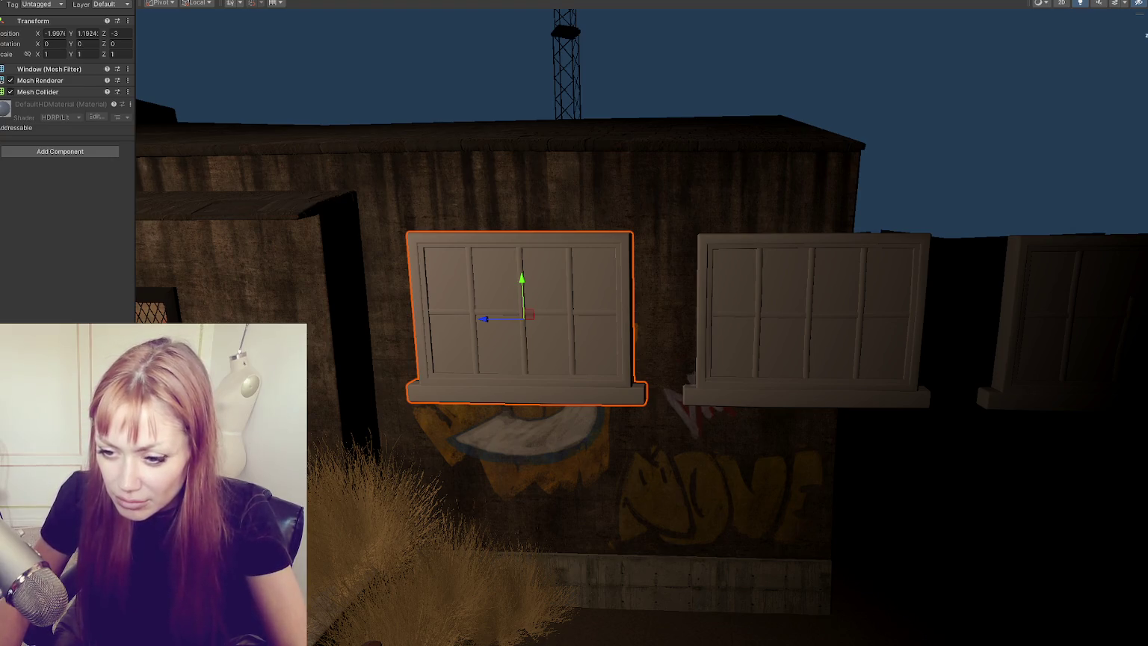
mouse_move(418, 336)
left_mouse_down()
mouse_move(735, 356)
mouse_move(486, 322)
mouse_move(709, 300)
left_mouse_up()
Apply plywood to the window frame and a wood material to the middle window.
key("f")
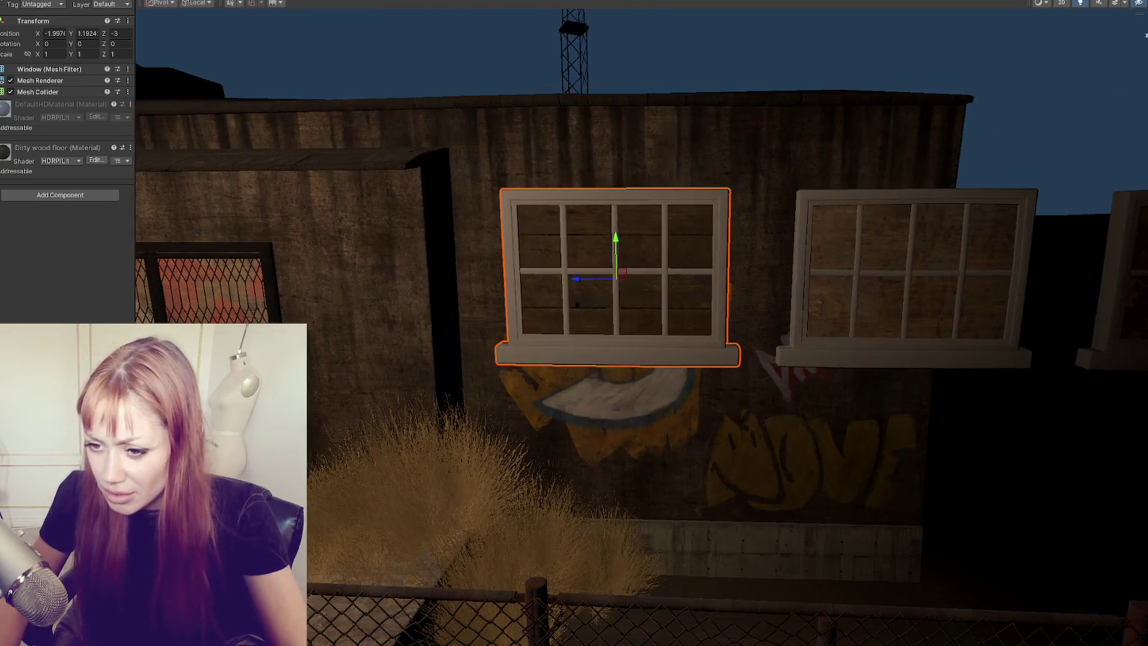
mouse_move(262, 581)
left_mouse_down()
mouse_move(581, 356)
mouse_move(443, 361)
mouse_move(730, 359)
mouse_move(577, 361)
left_mouse_up()
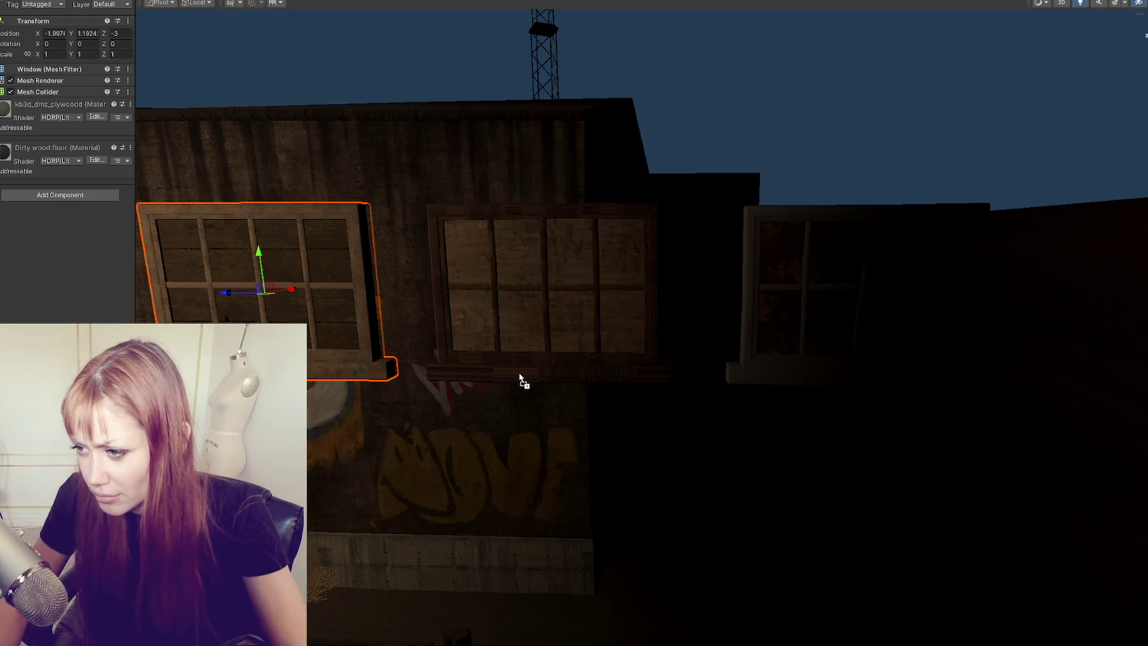
mouse_move(519, 370)
left_mouse_down()
mouse_move(532, 346)
mouse_move(523, 369)
mouse_move(491, 373)
left_mouse_up()
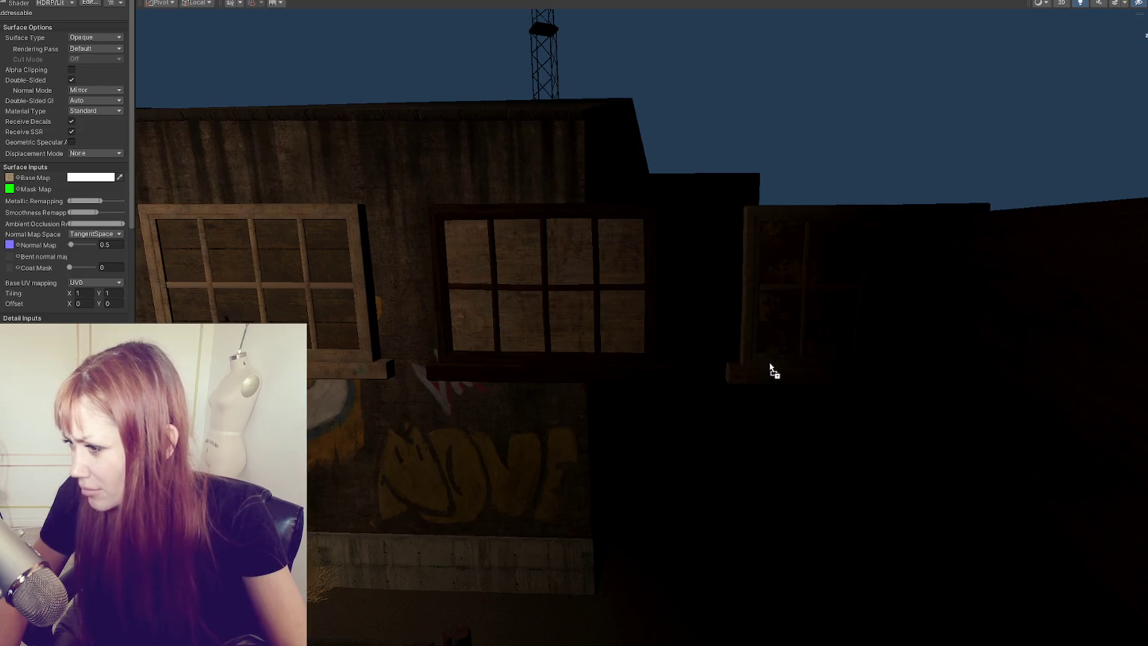
Move Window_Wonk 1 down the street onto the left building's wall.
scroll(769, 367, "down", 2)
scroll(770, 366, "down", 3)
left_click(689, 320)
left_click(693, 317)
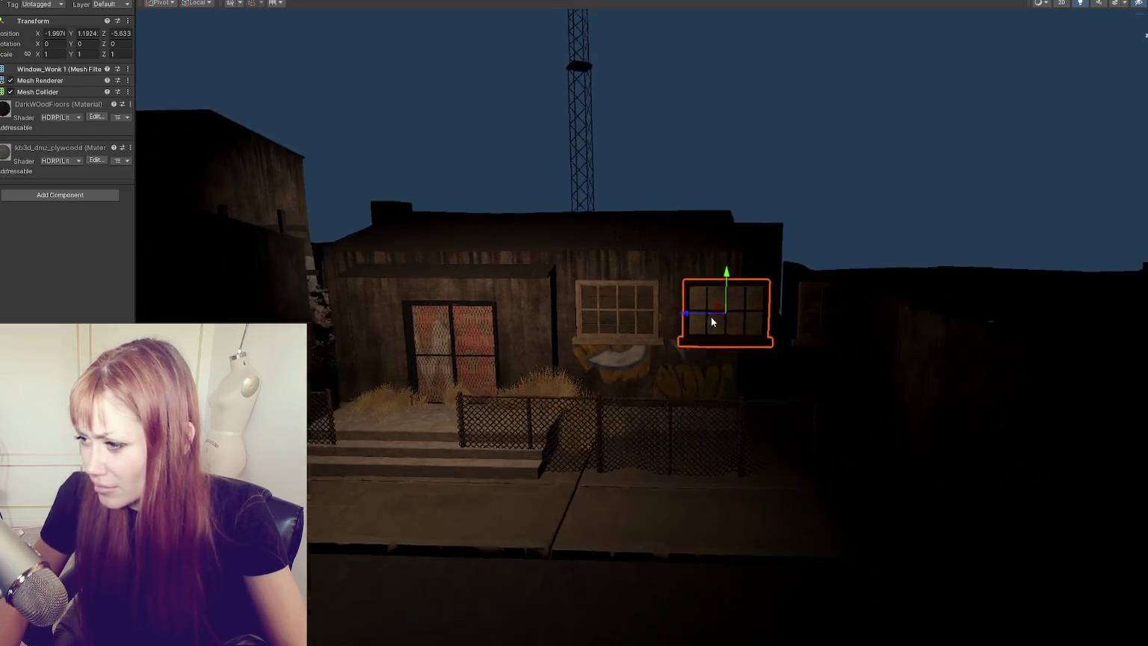
left_click_drag(692, 318, 173, 310)
scroll(772, 371, "up", 3)
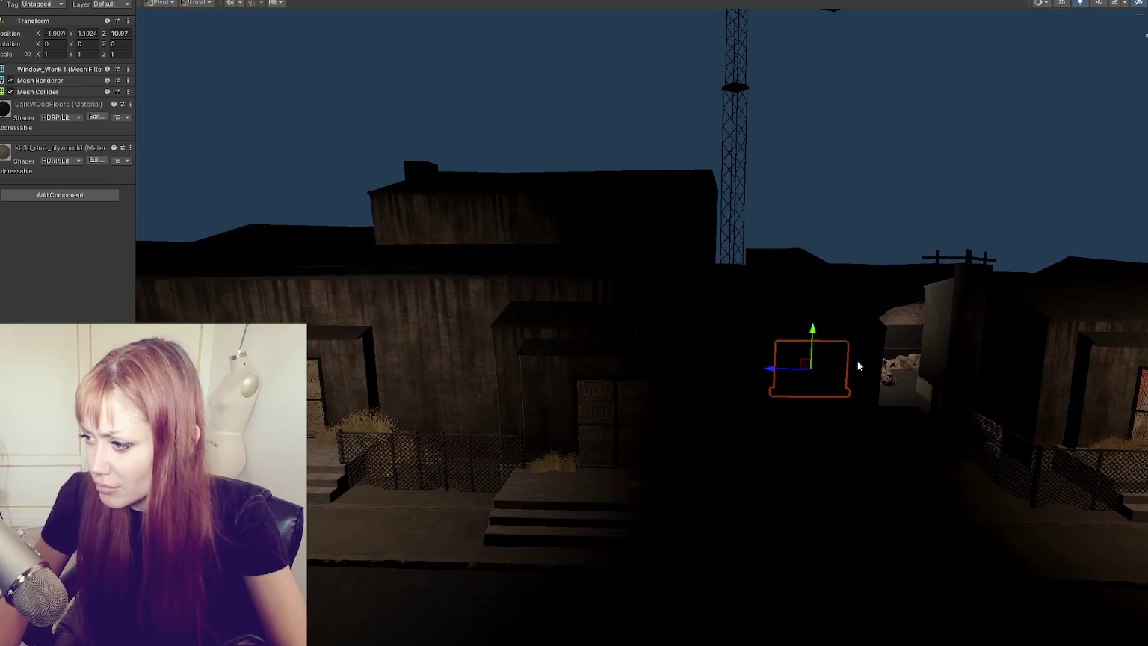
mouse_move(772, 372)
left_mouse_down()
mouse_move(376, 371)
mouse_move(436, 358)
mouse_move(419, 334)
left_mouse_up()
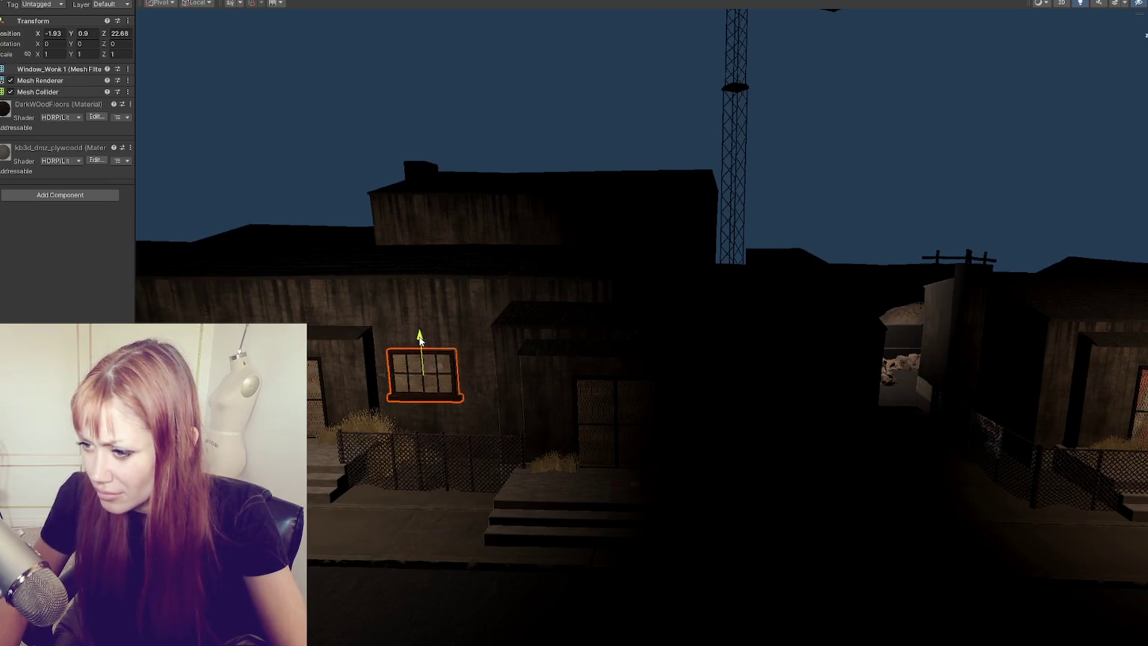
left_click(401, 384)
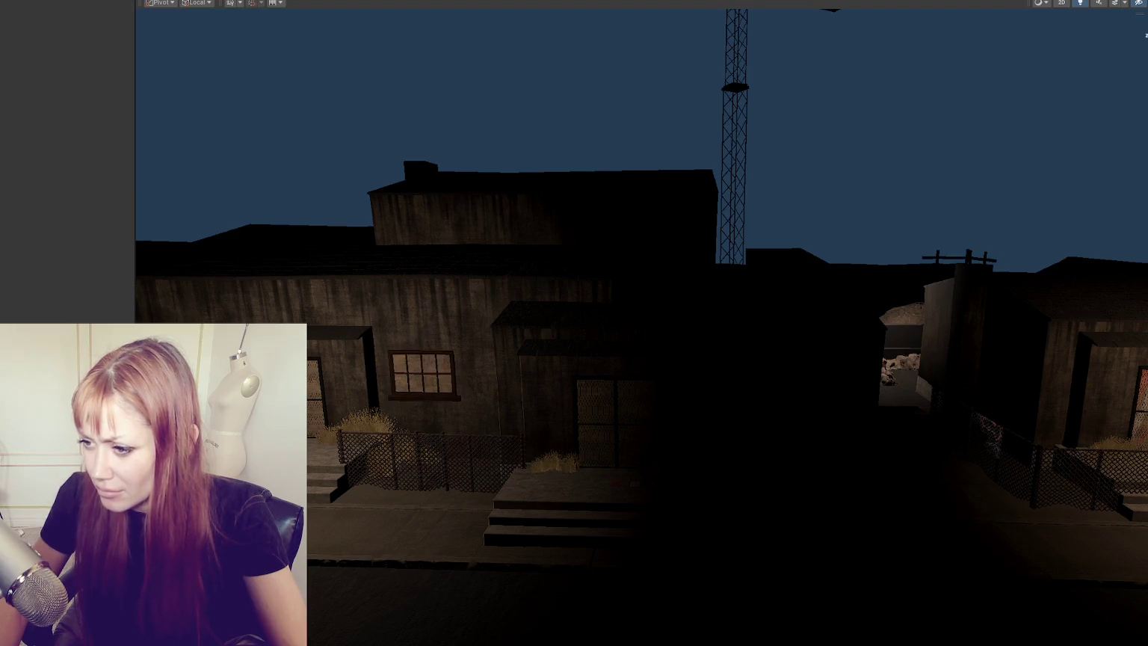
left_click(400, 385)
Move Window_Wonk 2 along Z onto a building farther along the street.
scroll(375, 353, "up", 5)
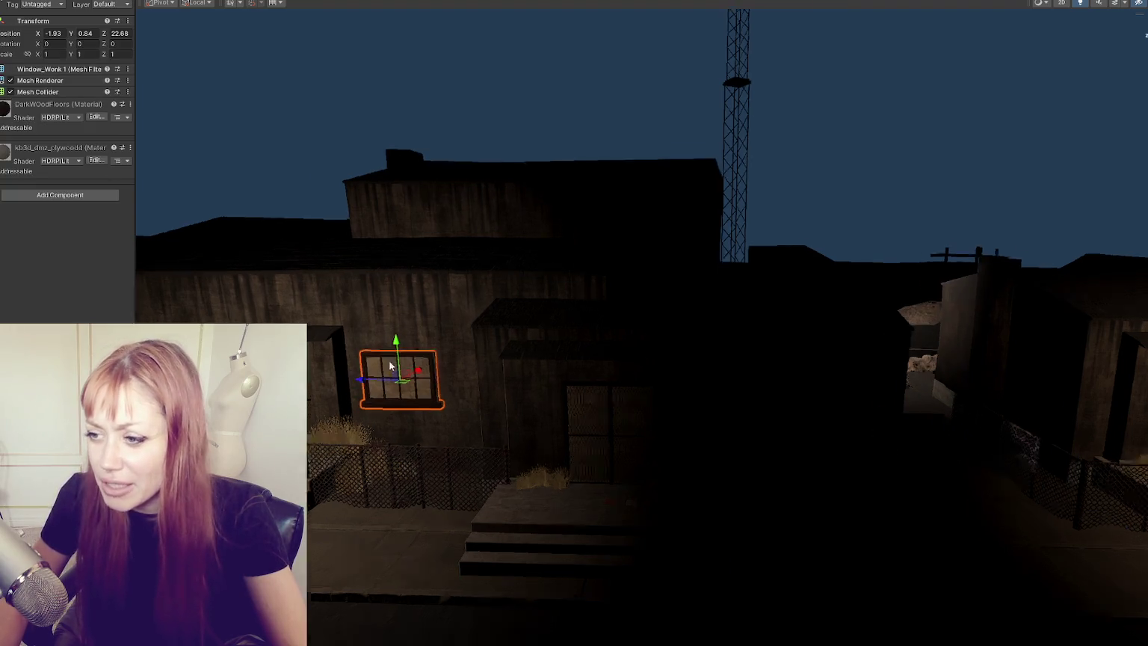
middle_click(376, 354)
left_click(470, 175)
mouse_move(471, 174)
left_mouse_down()
mouse_move(567, 145)
mouse_move(628, 166)
mouse_move(573, 240)
mouse_move(729, 246)
mouse_move(411, 256)
mouse_move(820, 269)
mouse_move(662, 371)
left_mouse_up()
left_click(655, 369)
left_click(654, 372)
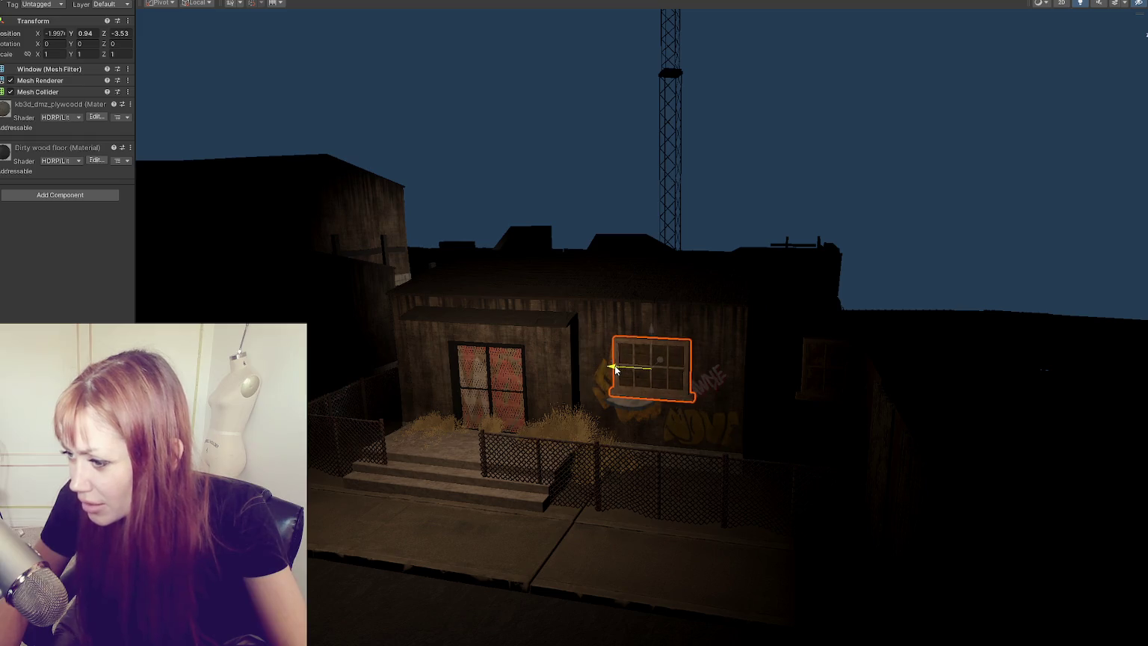
left_click(803, 371)
left_click(801, 371)
mouse_move(802, 371)
left_mouse_down()
mouse_move(412, 347)
mouse_move(1038, 359)
mouse_move(232, 314)
left_mouse_up()
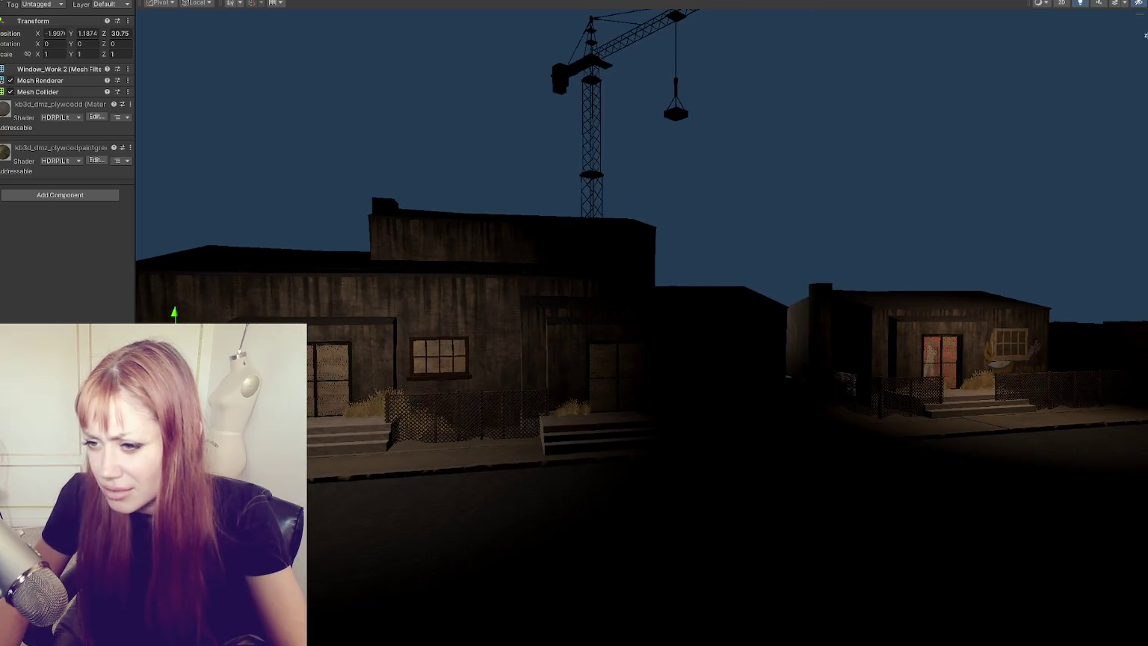
Face the building front and drag Window_Wonk 2 down its wall with the Y gizmo.
scroll(508, 366, "up", 10)
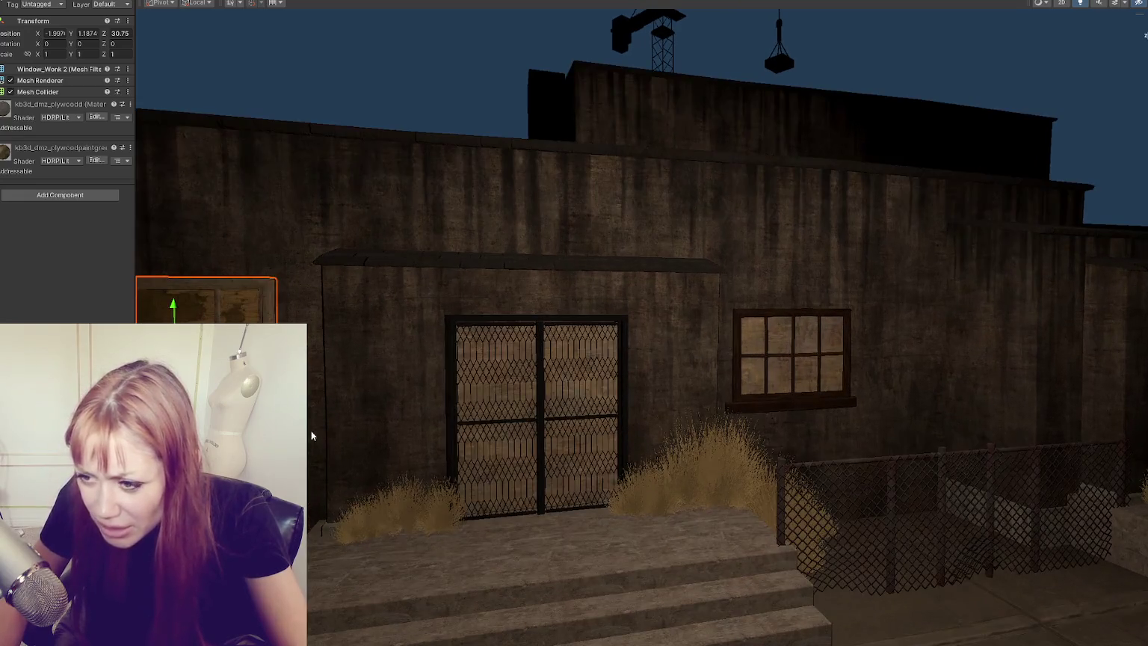
left_click_drag(312, 436, 315, 477)
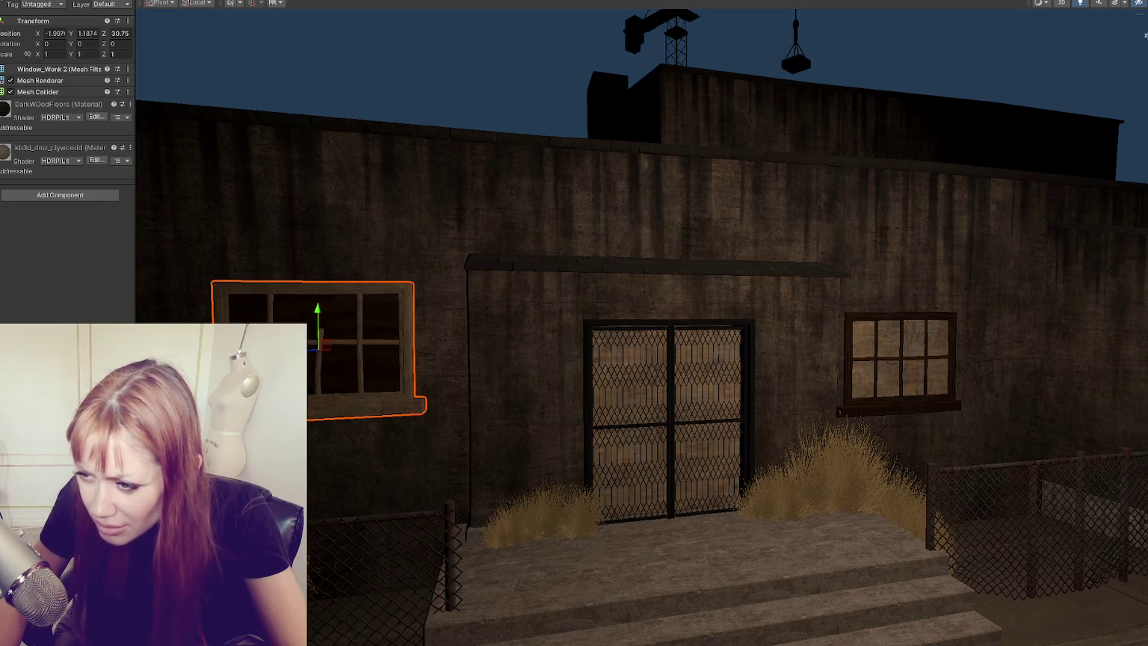
left_click_drag(305, 324, 305, 359)
mouse_move(306, 359)
left_mouse_down()
mouse_move(536, 404)
mouse_move(621, 381)
mouse_move(559, 438)
mouse_move(798, 420)
mouse_move(770, 404)
mouse_move(603, 399)
left_mouse_up()
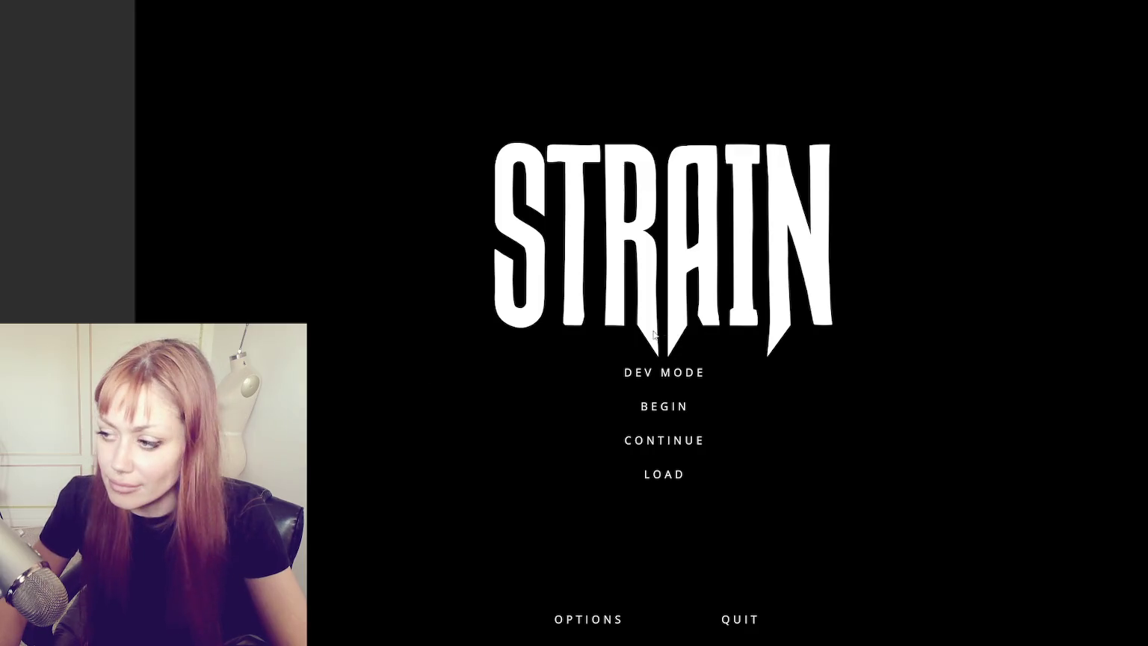
Continue the saved game, walk toward the gated door, then pause to view the Look for Food task.
left_click(664, 441)
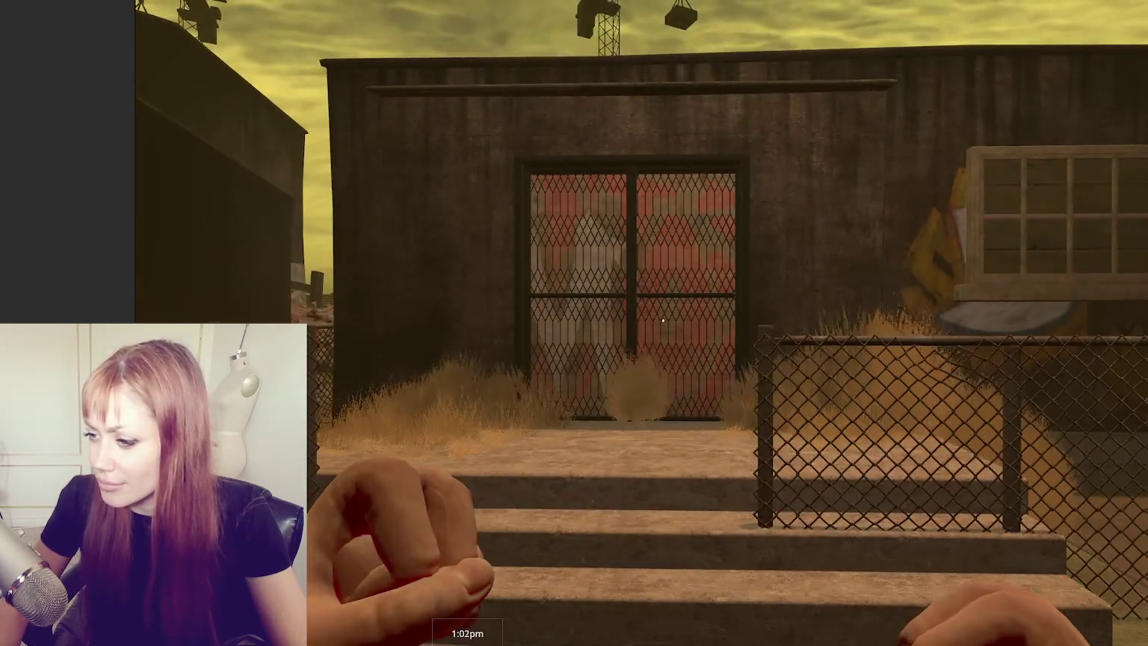
key("w")
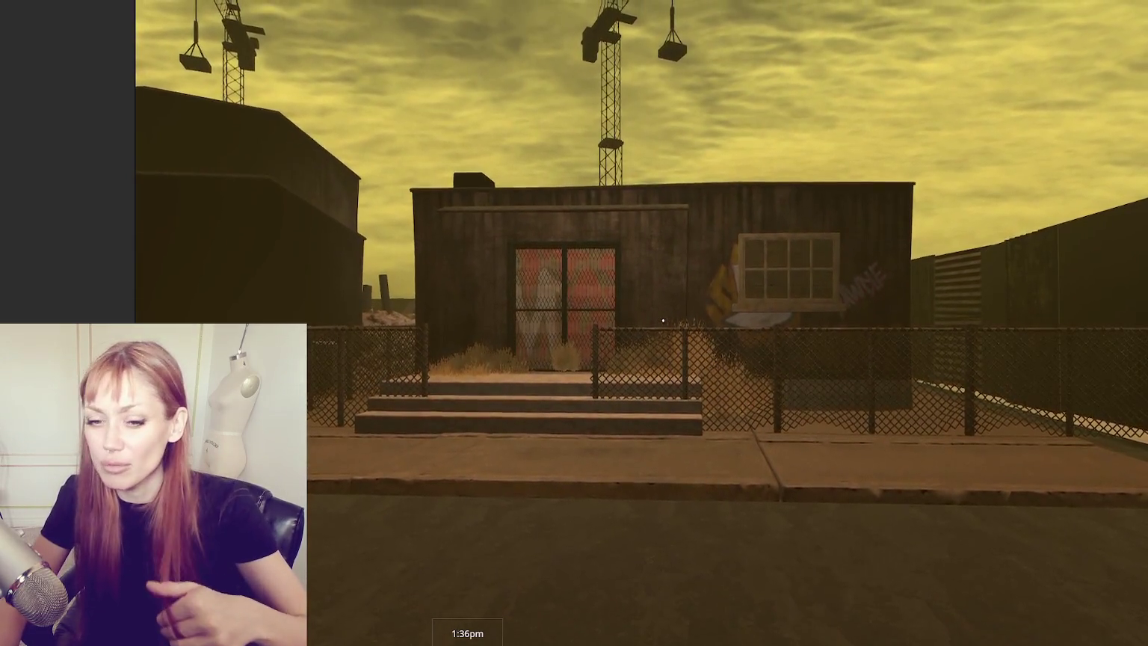
key("Escape")
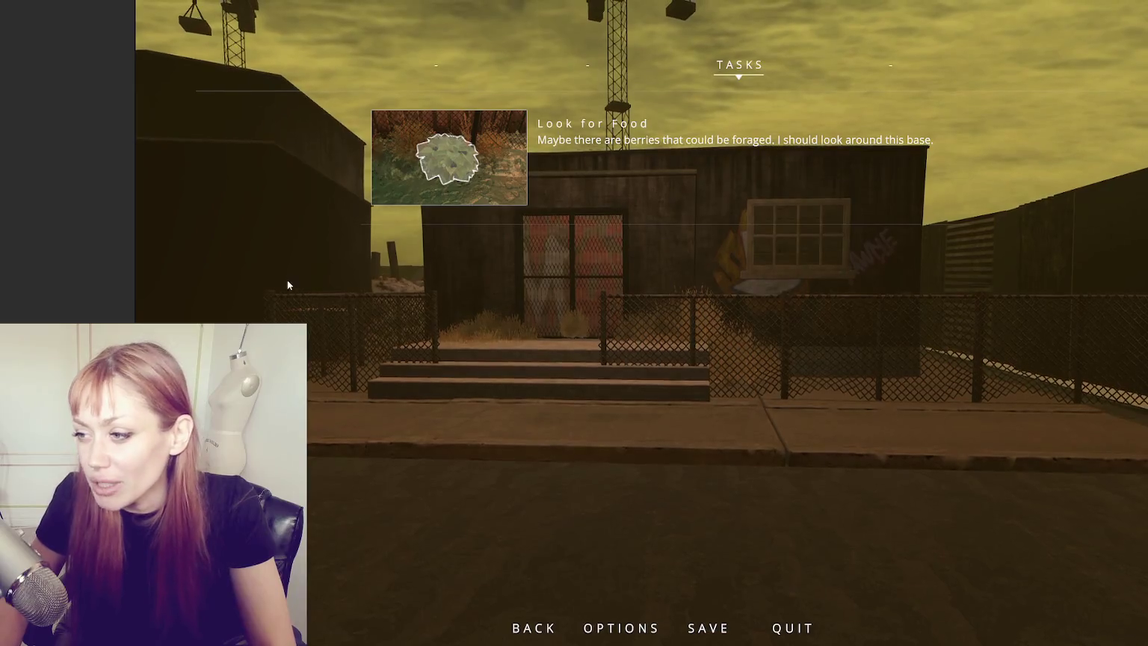
key("Escape")
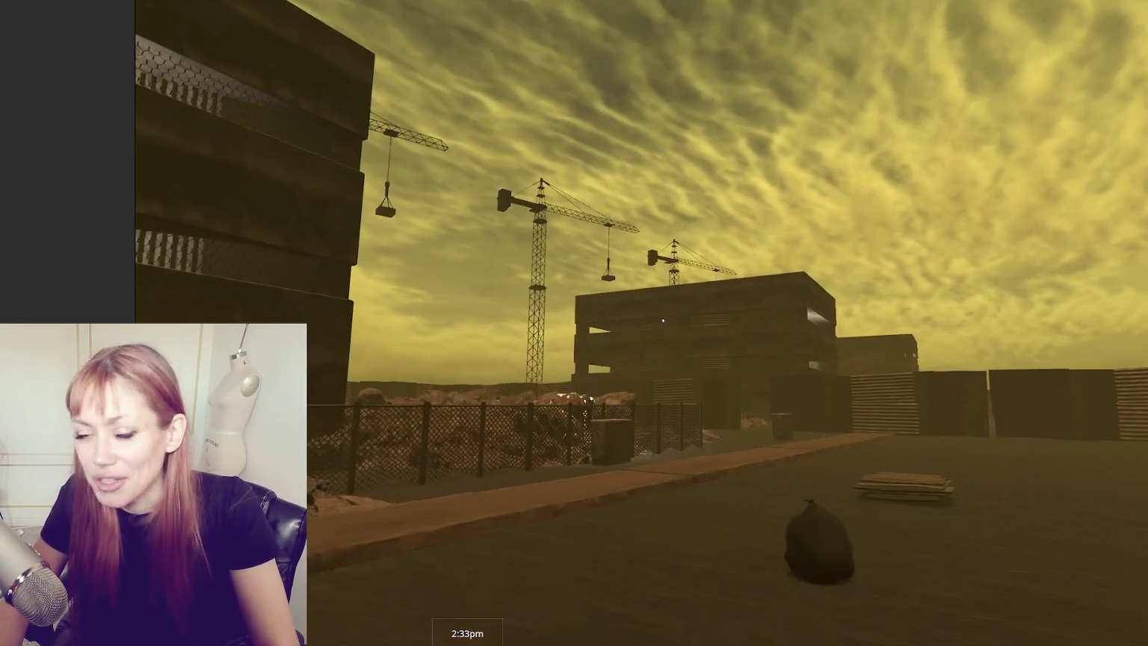
key("Escape")
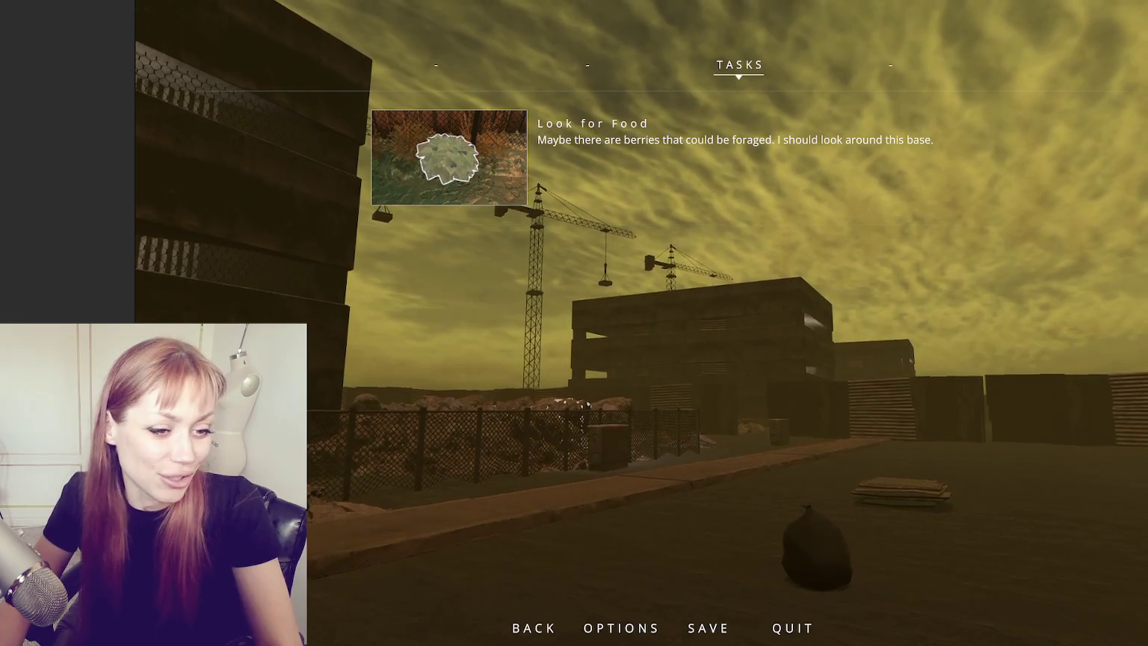